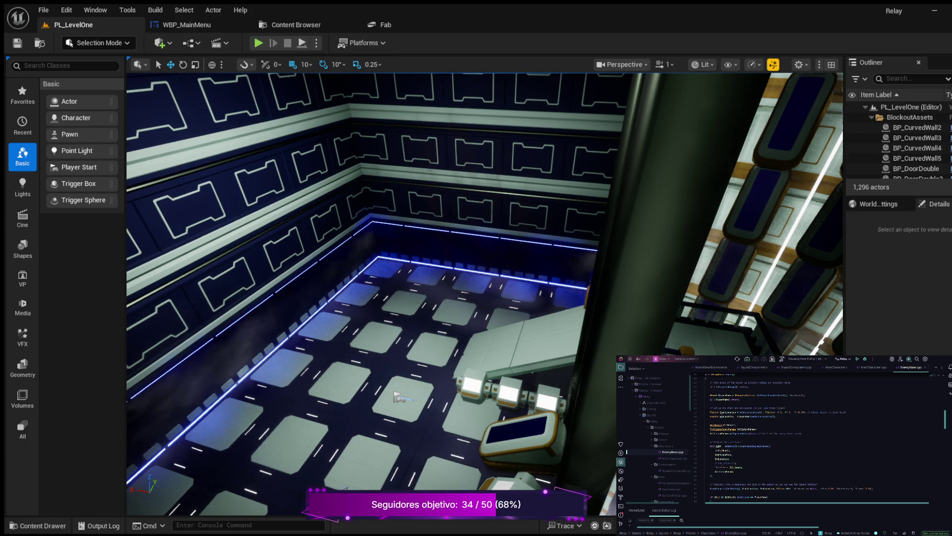
Restore the editor window to full screen and frame the selected BP_Walls actor in the viewport
key(super+Down)
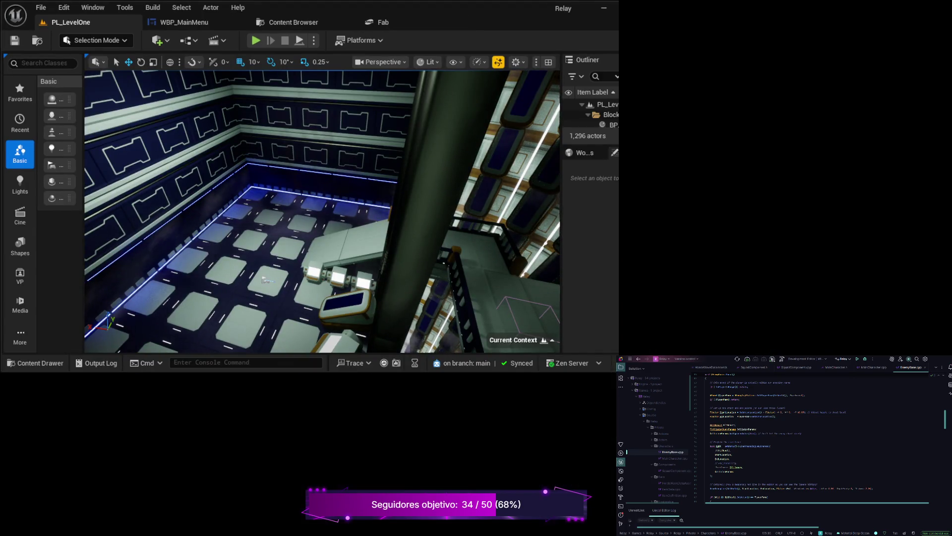
key(super+Up)
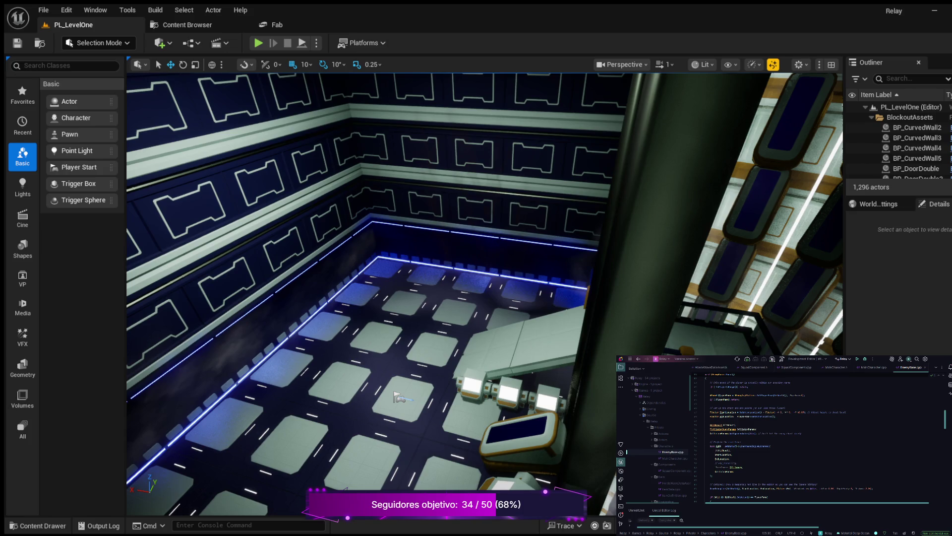
click(477, 248)
key(f)
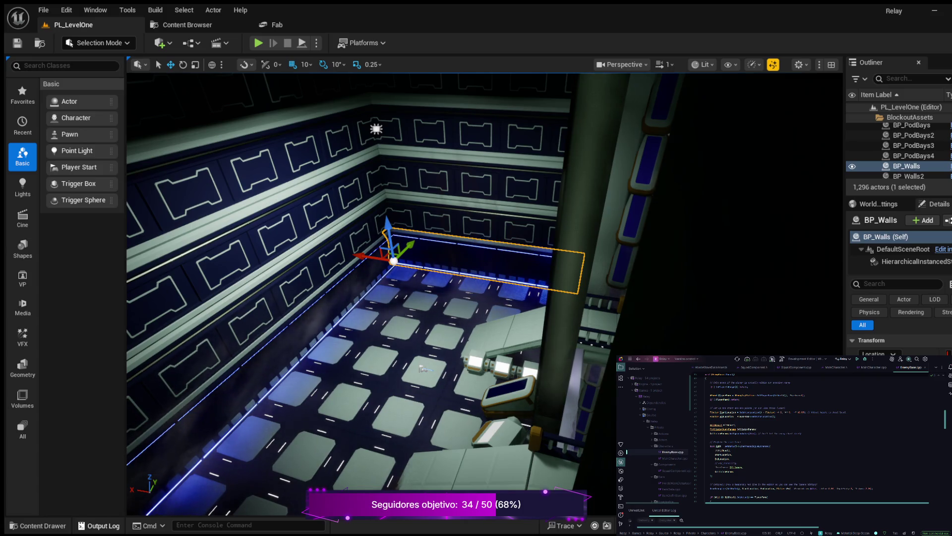
In the Content Drawer, browse to Content > Maps, showing Gameplay, Lvl_Prototype and Lvl_StartGameCinematic
key(ctrl+space)
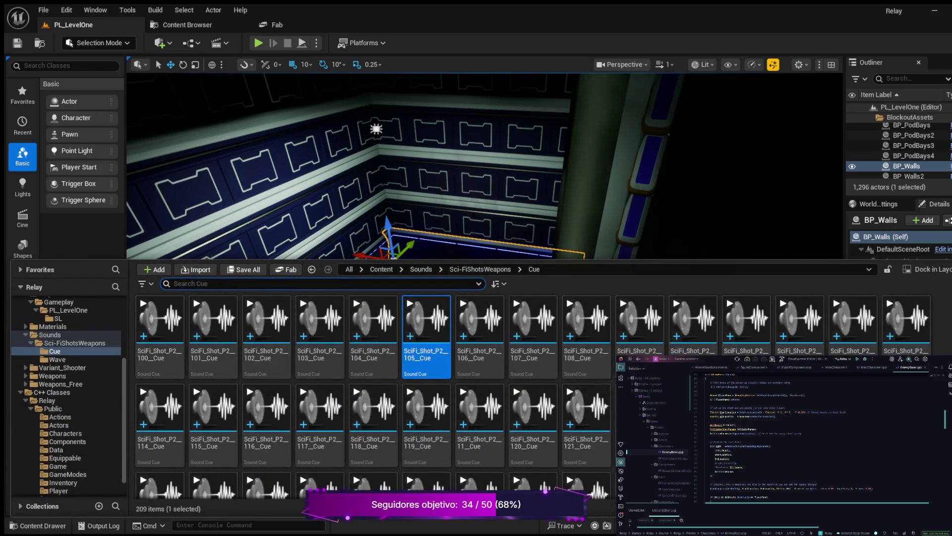
scroll(69, 348, up, 5)
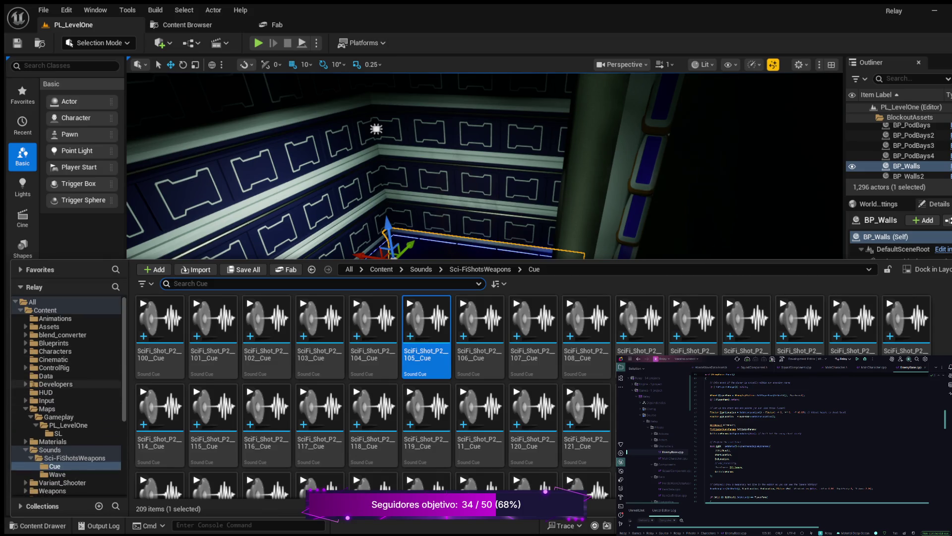
double_click(44, 310)
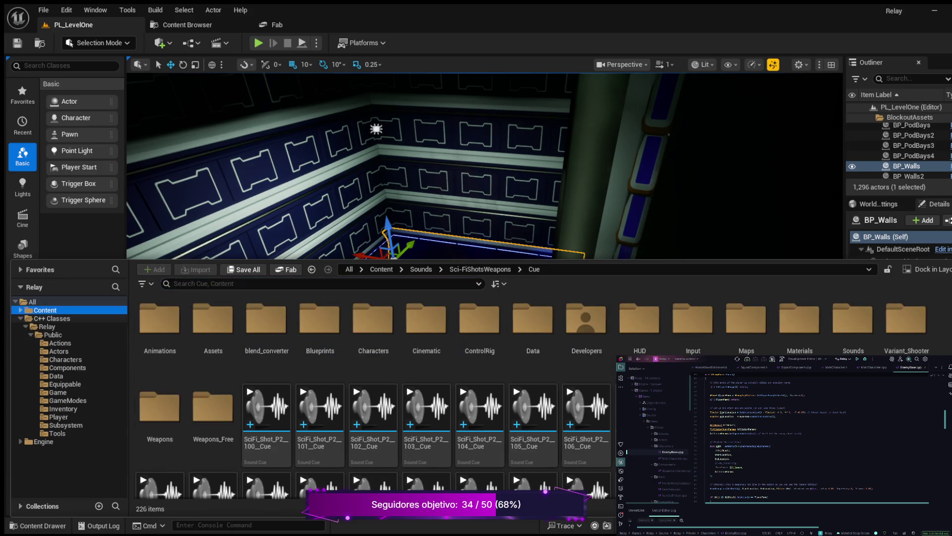
click(25, 327)
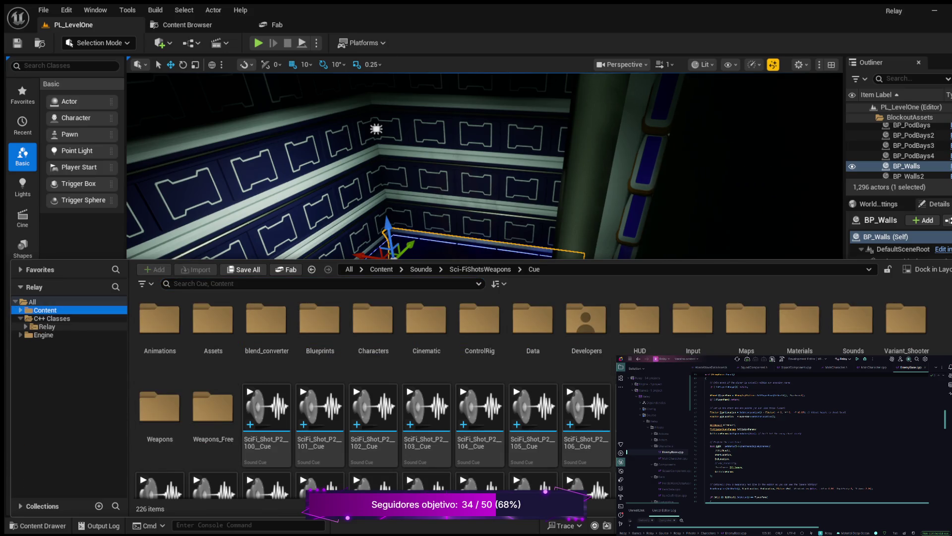
click(26, 326)
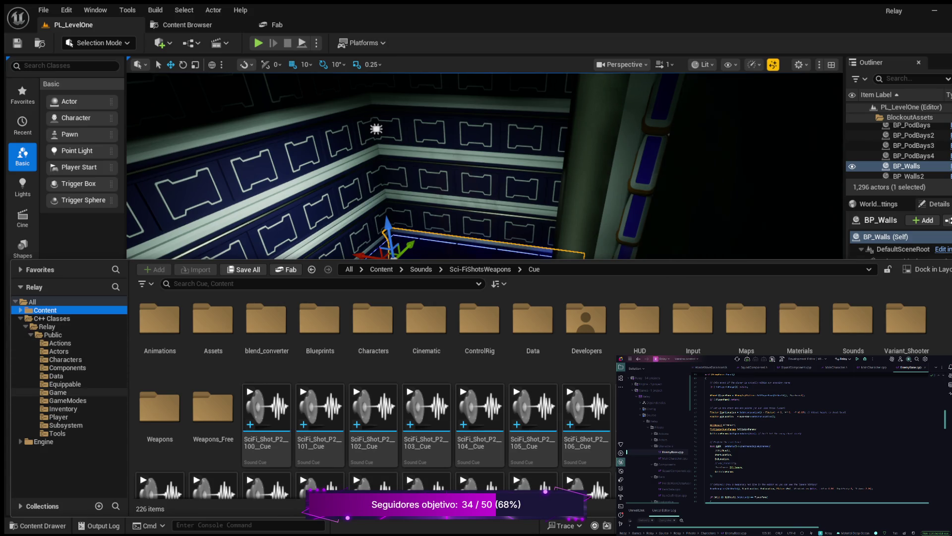
click(57, 392)
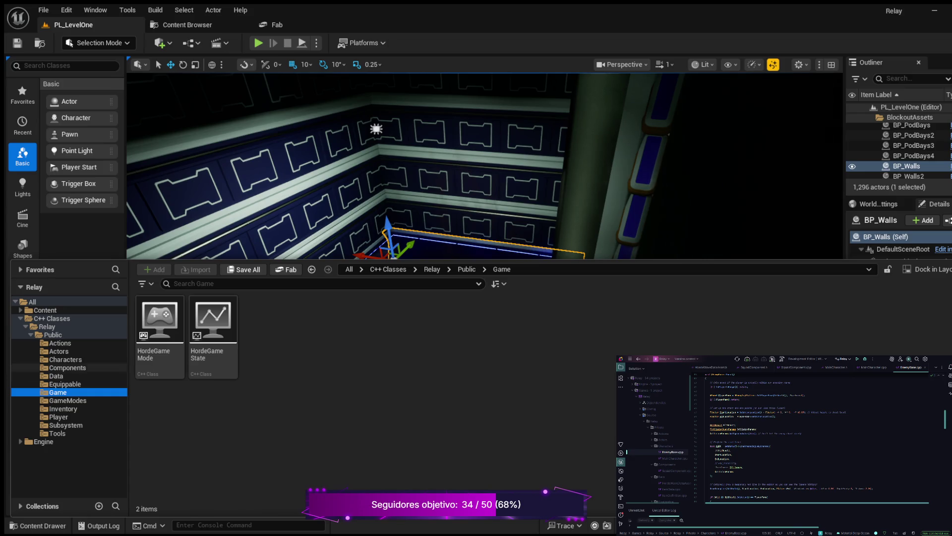
click(20, 318)
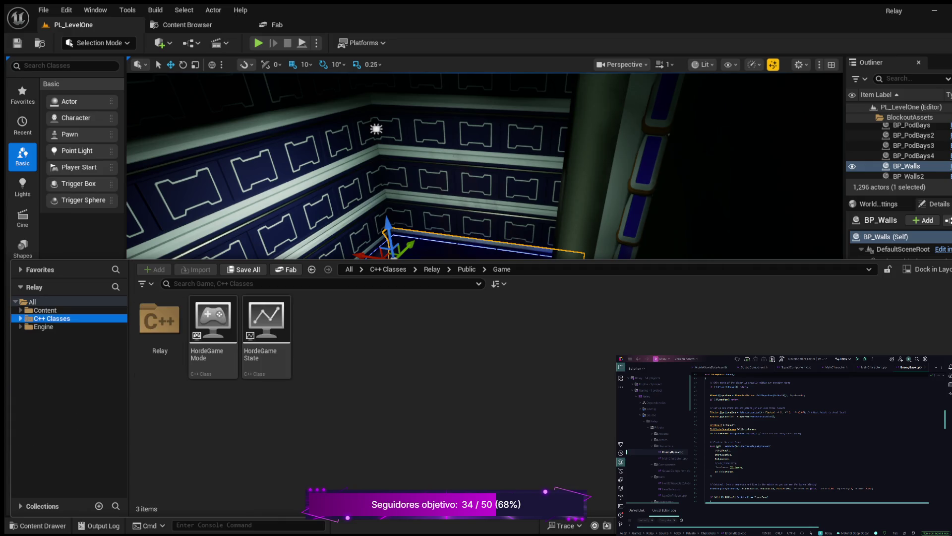
click(20, 310)
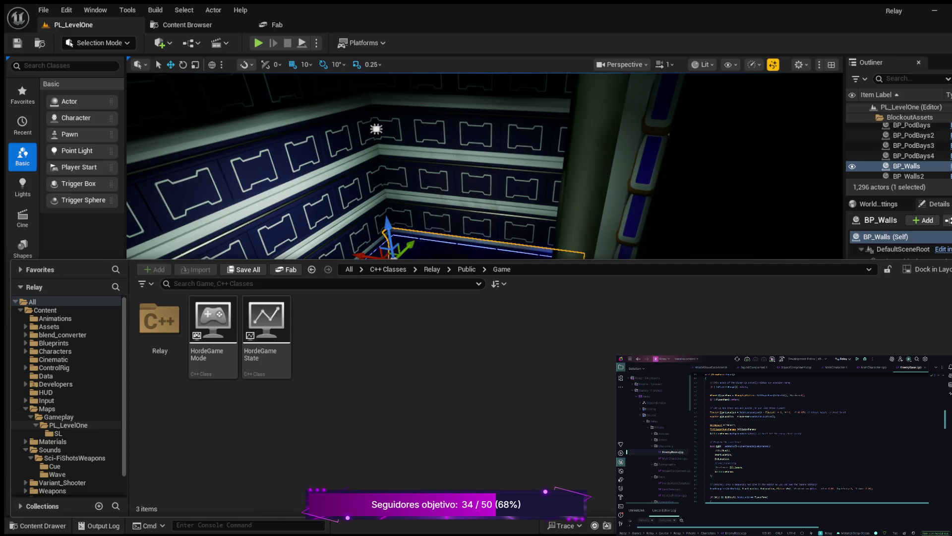
click(47, 408)
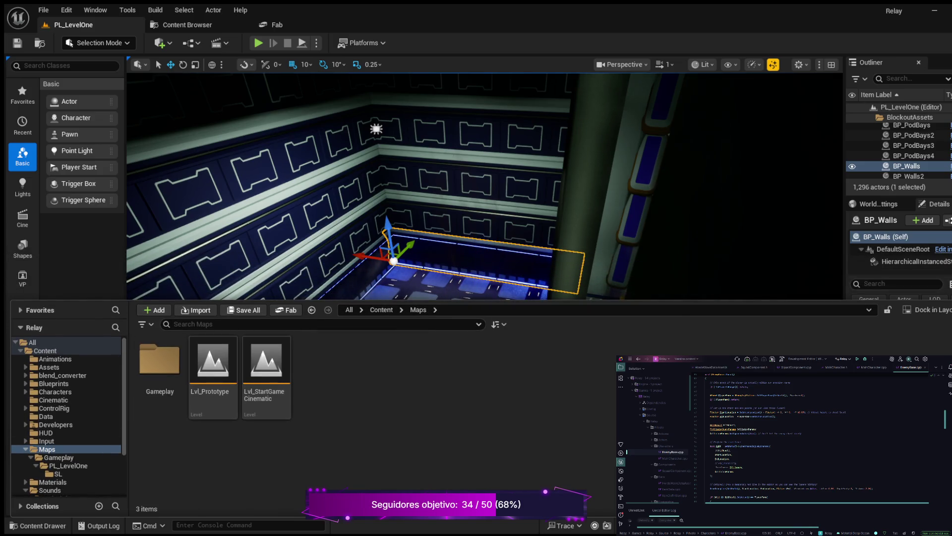
Open Maps > Gameplay > PL_LevelOne, then shrink and dismiss the Content Drawer
double_click(160, 362)
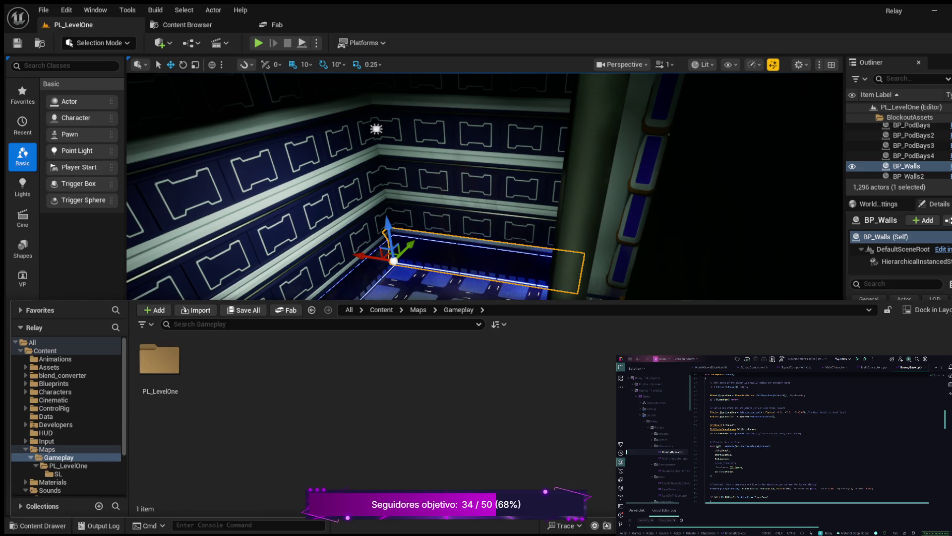
click(159, 362)
double_click(160, 363)
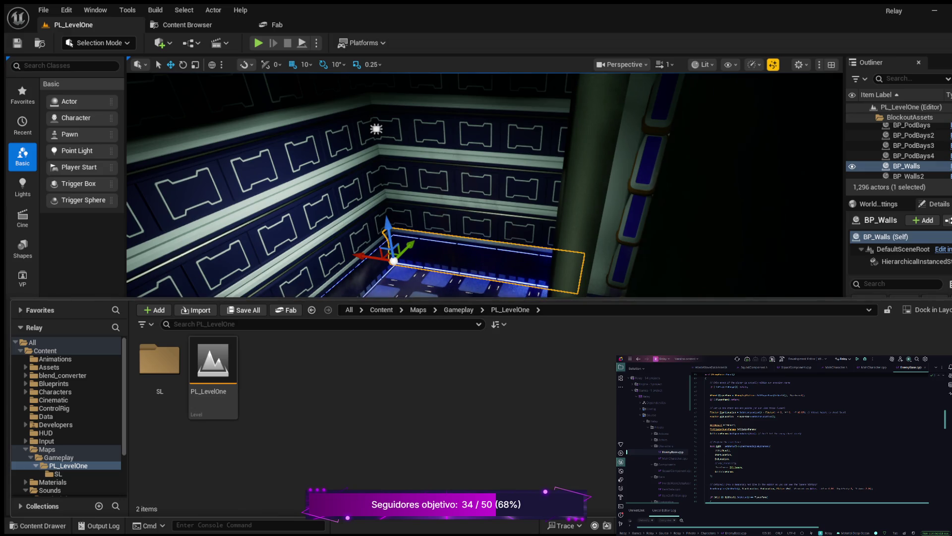
drag(293, 298, 295, 342)
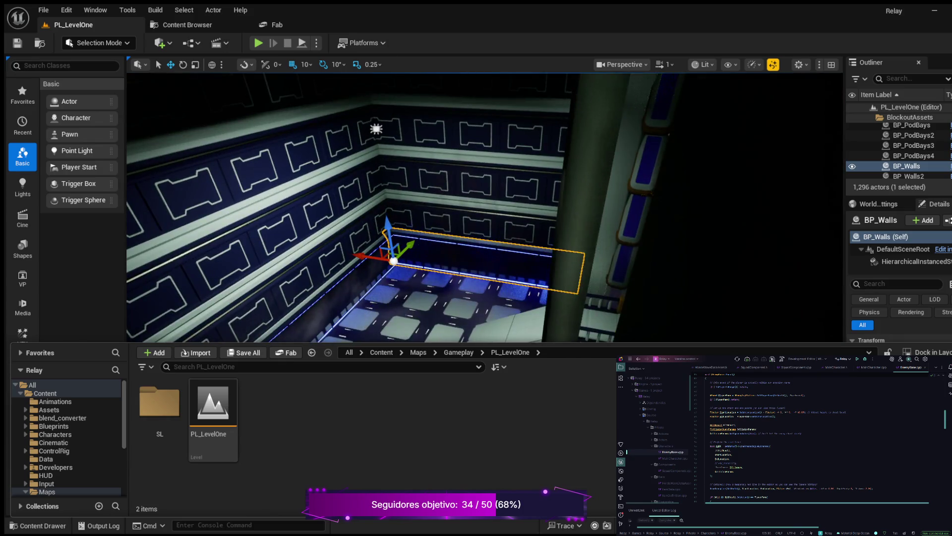
right_click(597, 365)
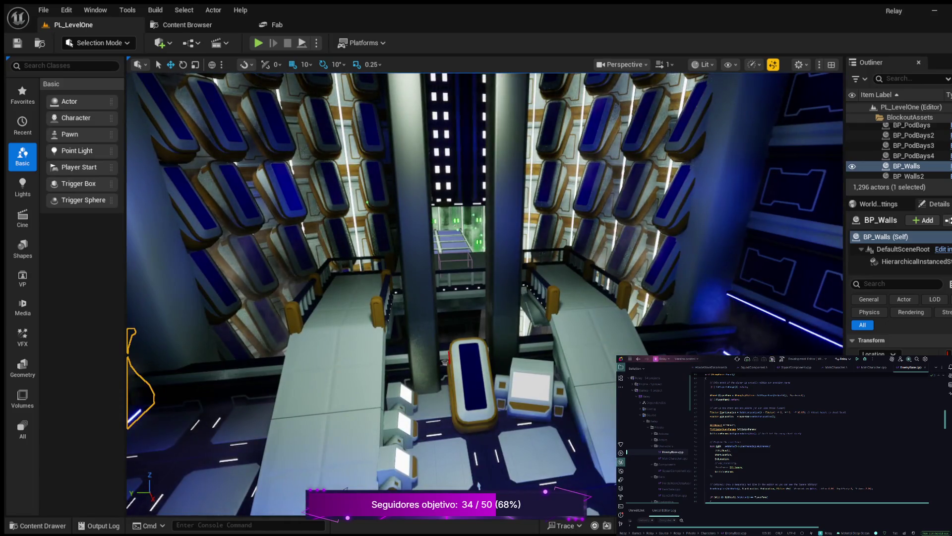
Play PL_LevelOne in the editor, walking the character past the pods and walkway into the enemy-filled green grid area
key(alt+p)
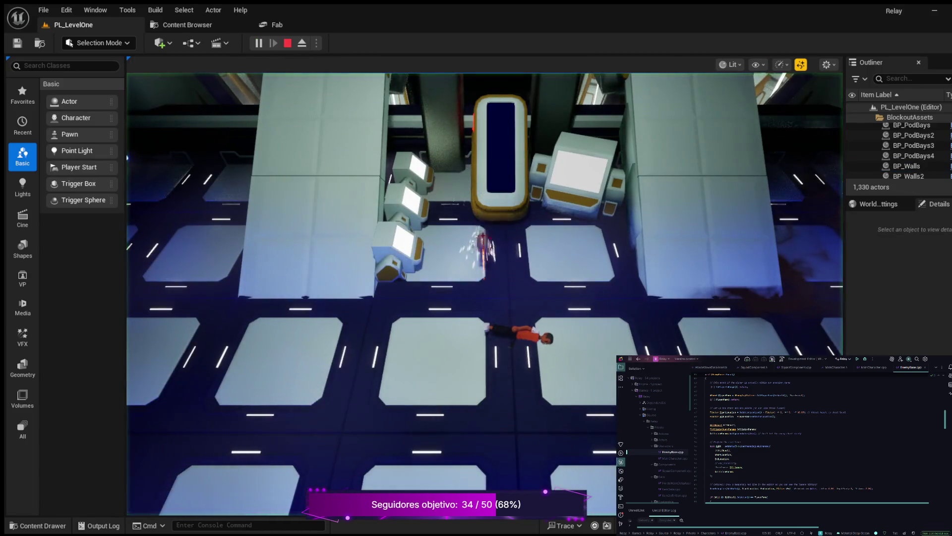
key(w)
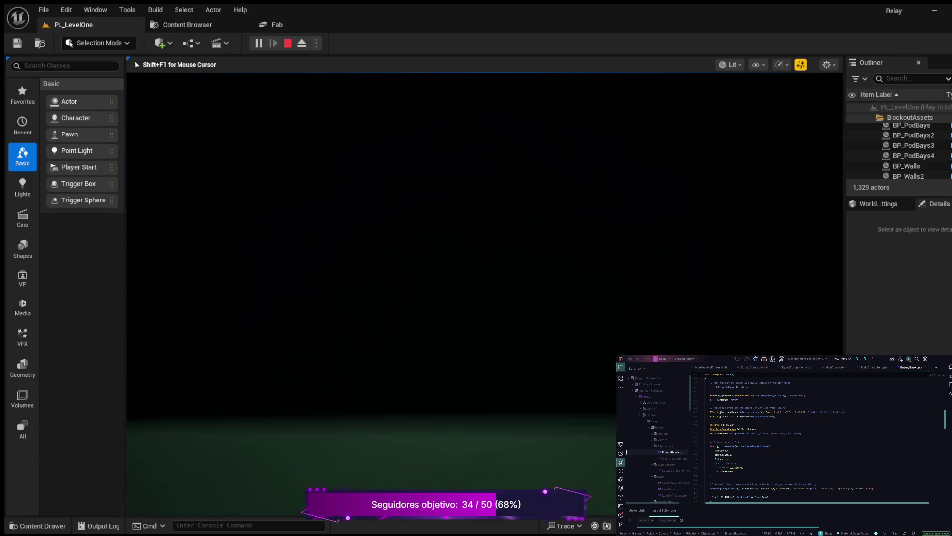
key(w)
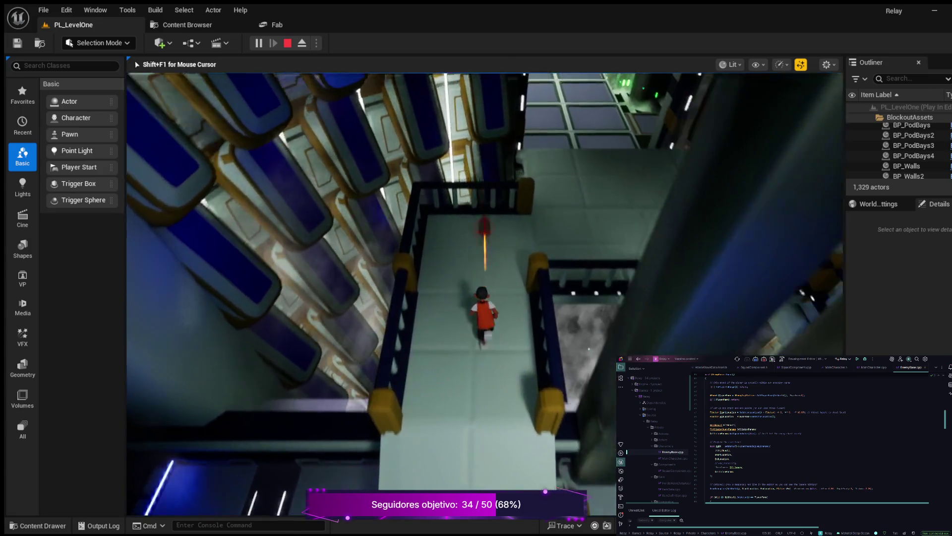
key(w)
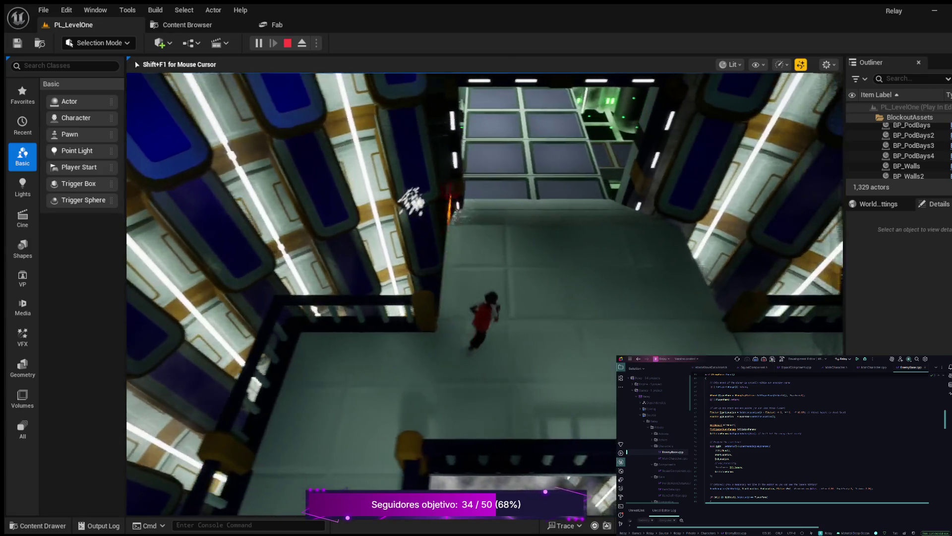
key(w)
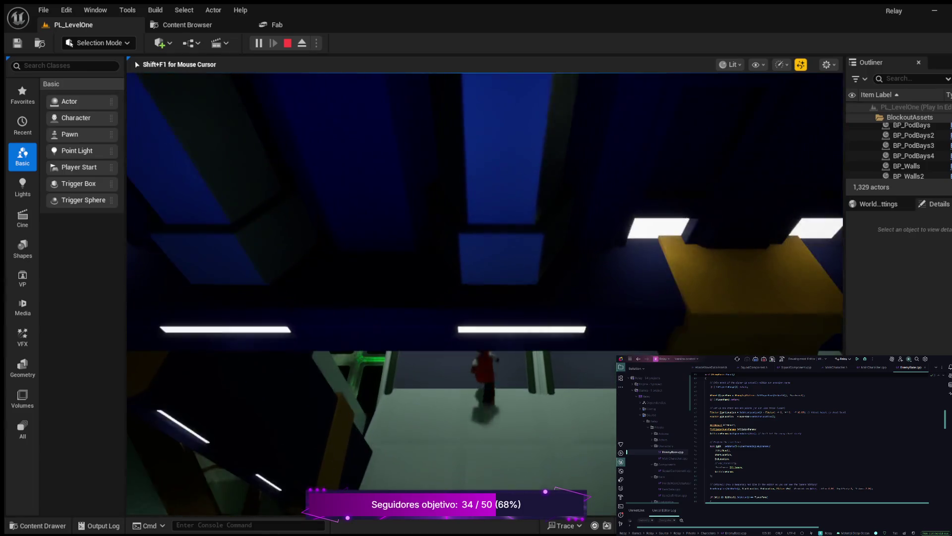
key(w)
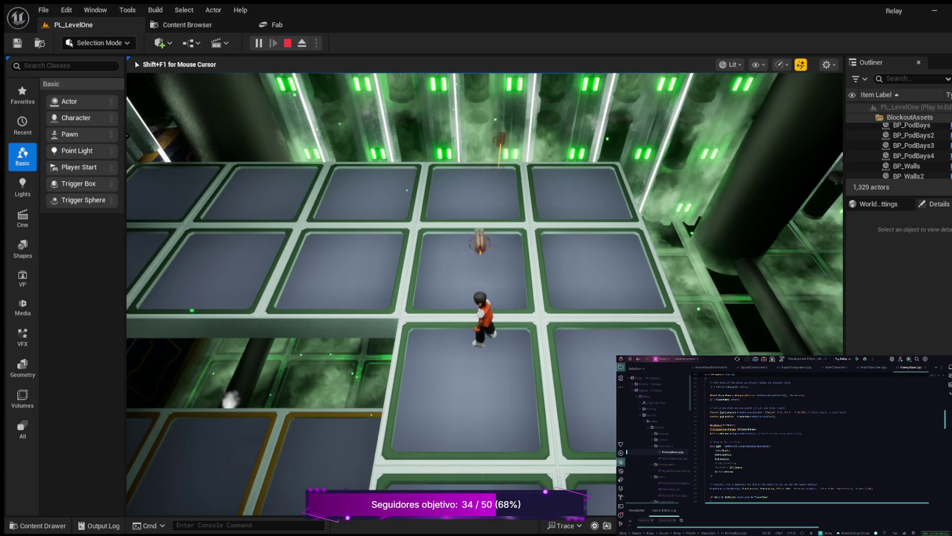
Stop the playtest and frame the Plane8 actor in the viewport
key(Escape)
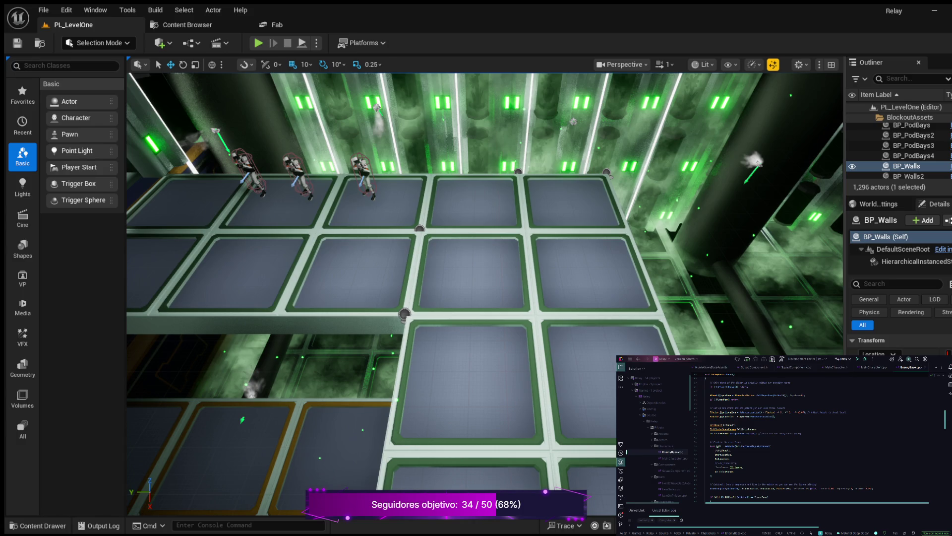
click(471, 273)
key(f)
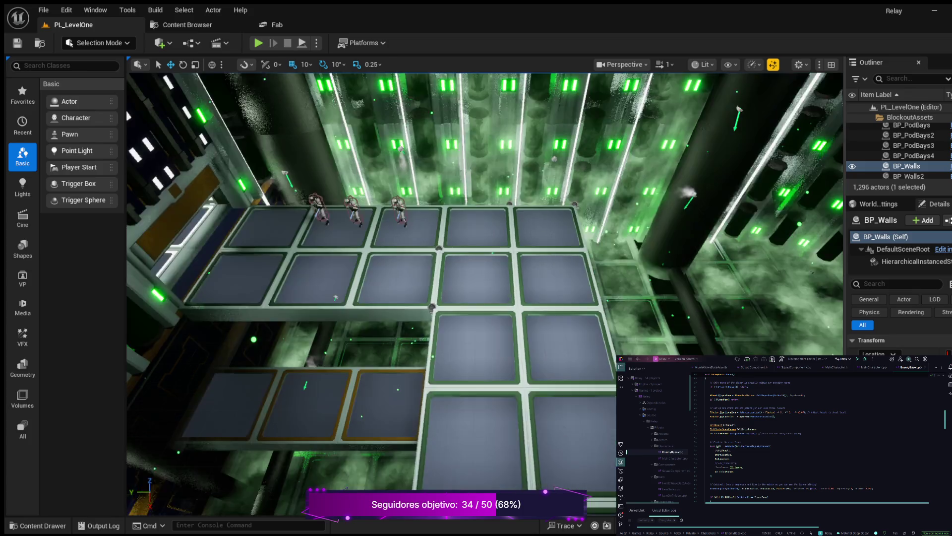
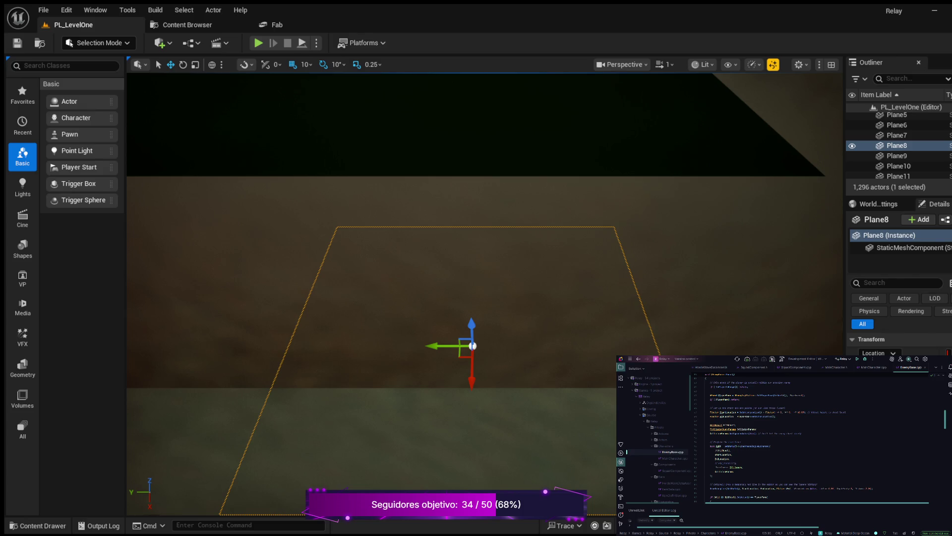
Frame the BP_Platform22 platform and orbit to view the wall and grid
click(396, 272)
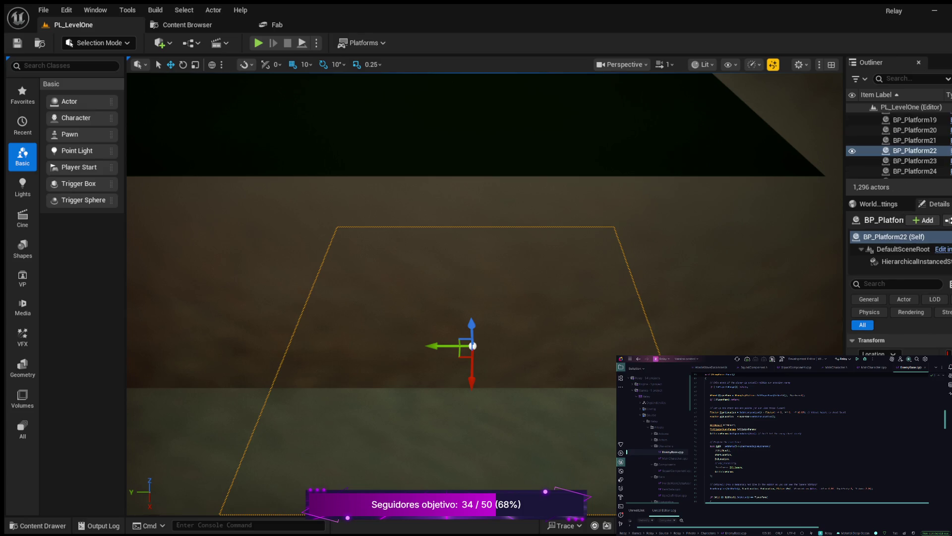
key(f)
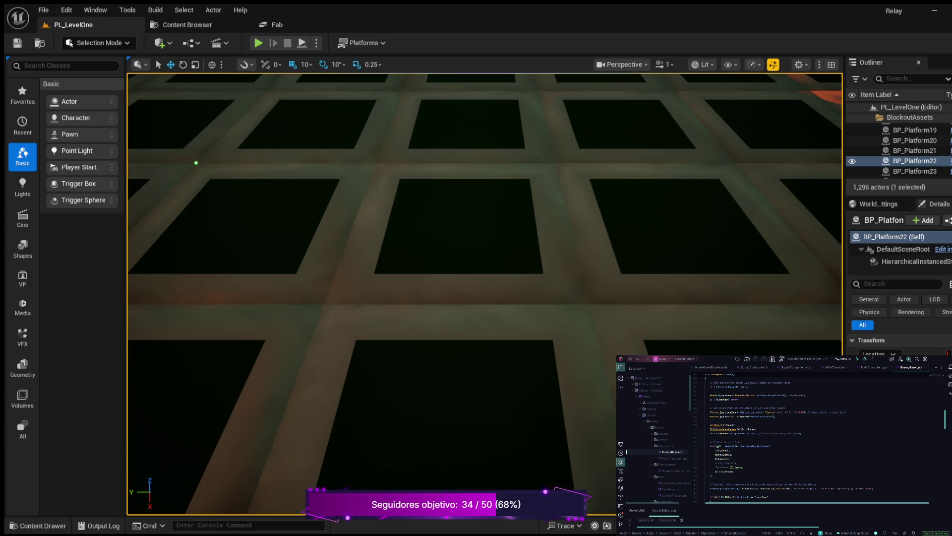
mouse_move(446, 298)
mouse_down()
mouse_move(426, 258)
mouse_move(426, 298)
mouse_move(422, 290)
mouse_move(432, 288)
mouse_move(406, 313)
mouse_move(372, 283)
mouse_up()
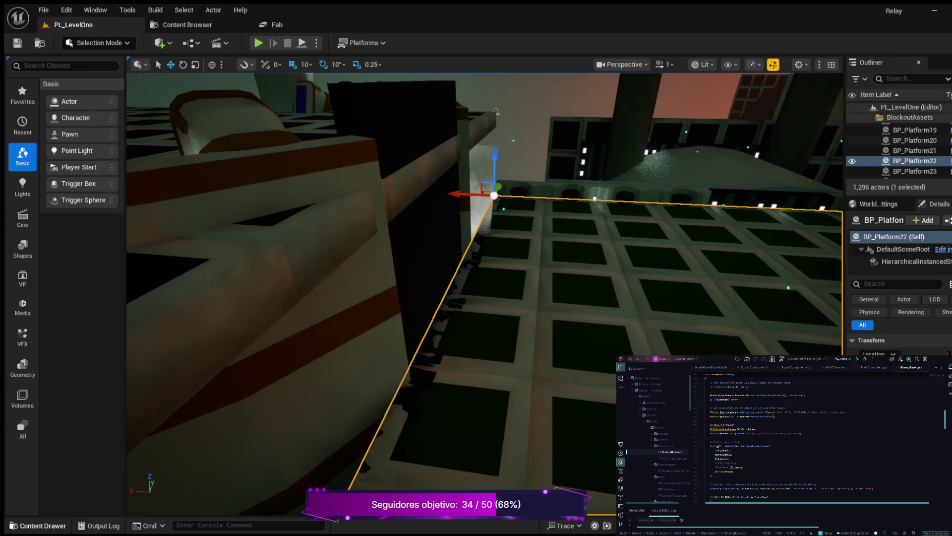
key(ctrl+space)
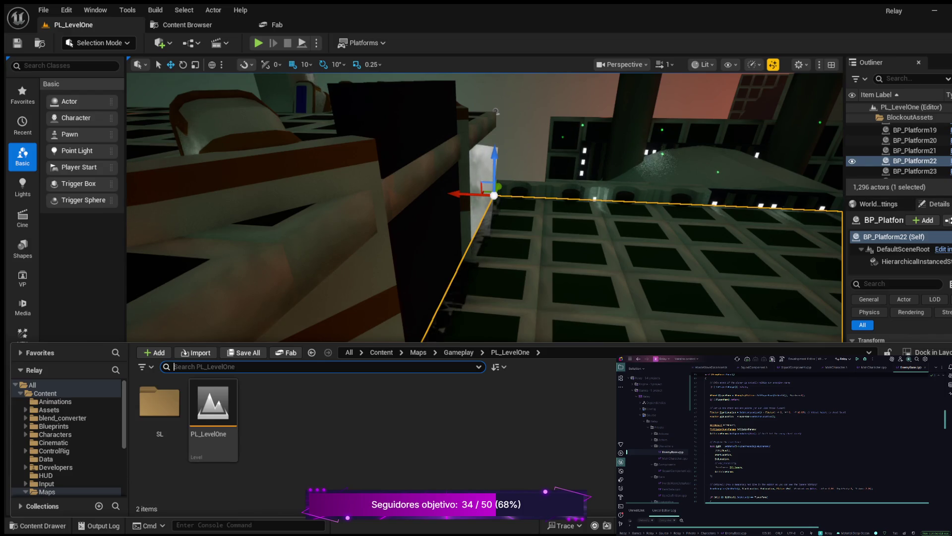
key(ctrl+space)
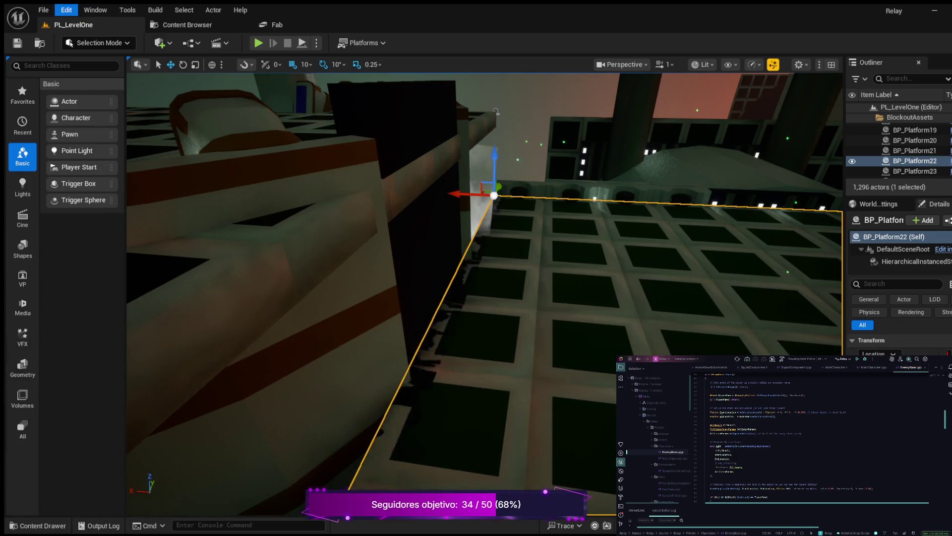
In Project Settings > Maps & Modes, set Editor Startup Map and Game Default Map to PL_LevelOne
click(67, 10)
click(99, 165)
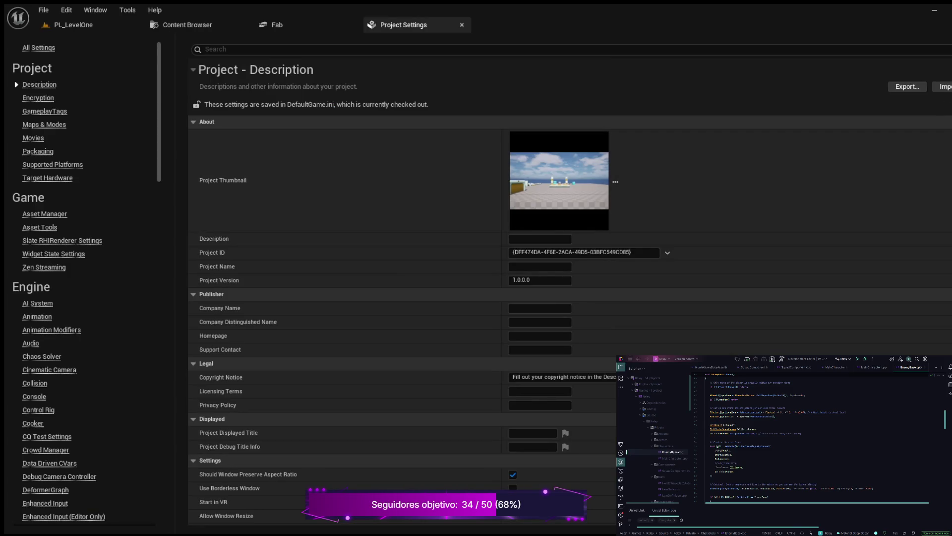
click(44, 125)
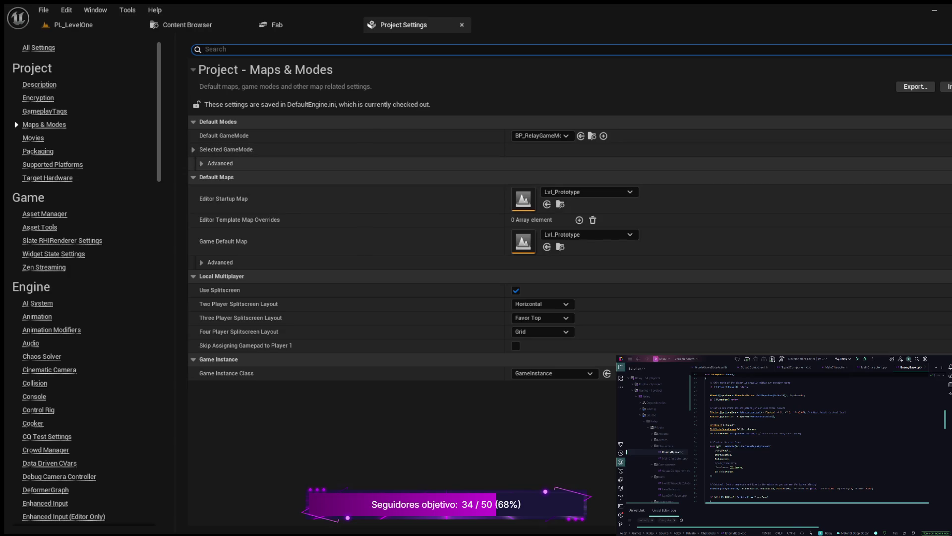
click(585, 192)
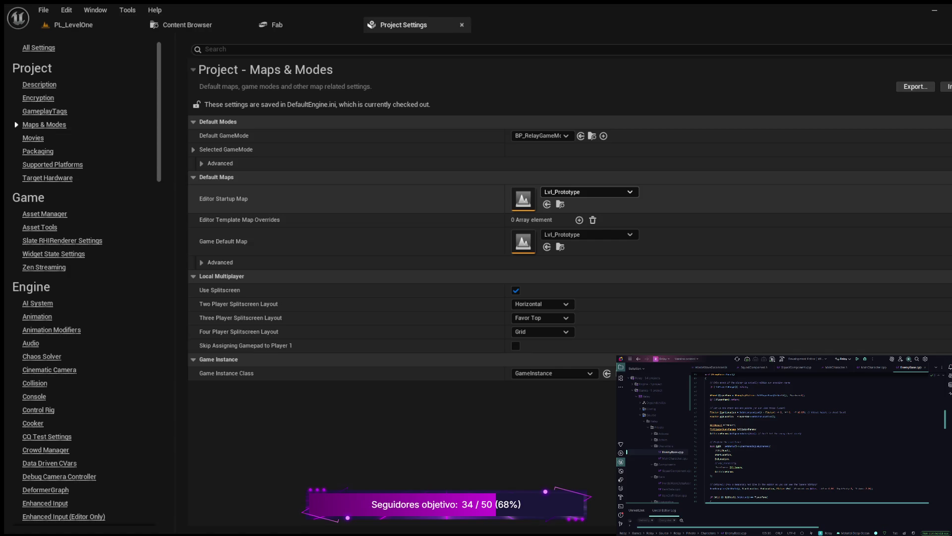
click(548, 204)
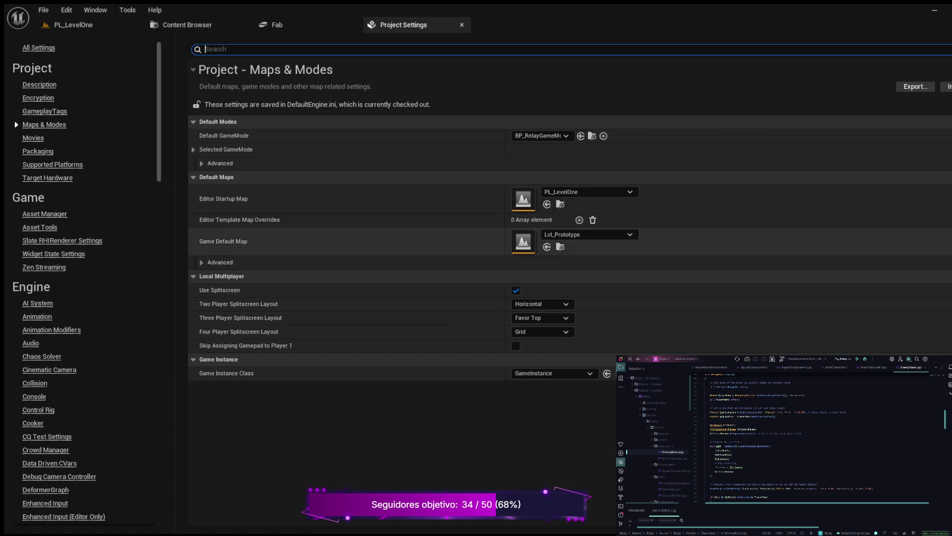
click(585, 234)
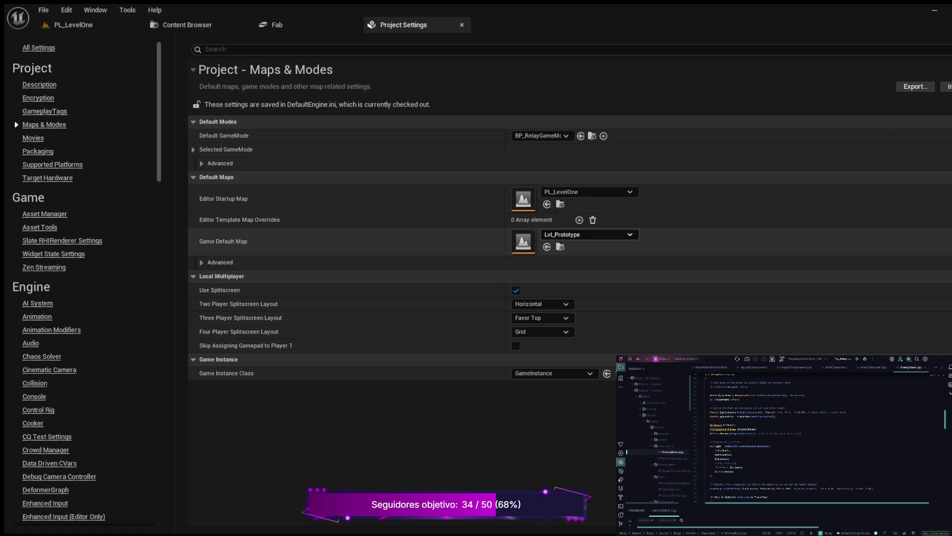
click(605, 373)
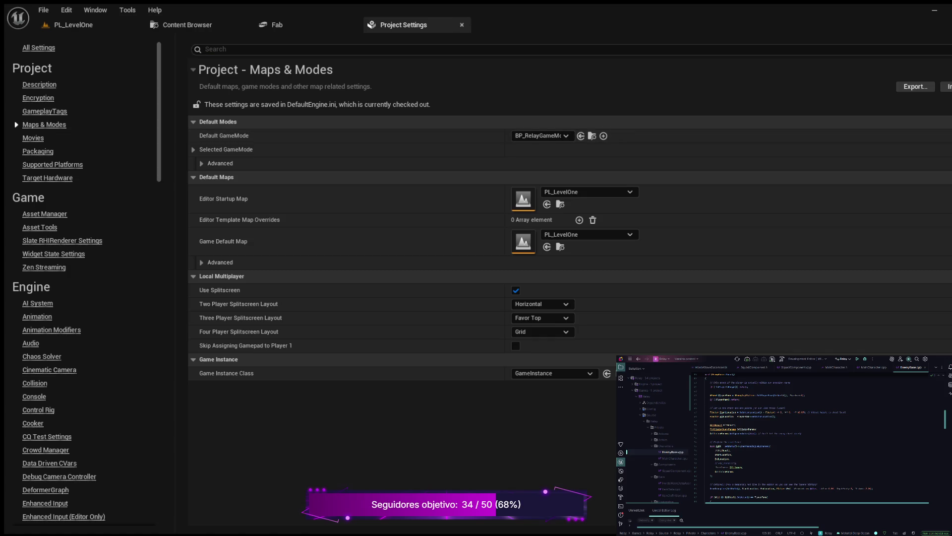
Set the Default GameMode to BP_HordeGameMode and locate that asset in the Content Browser
key(ctrl+z)
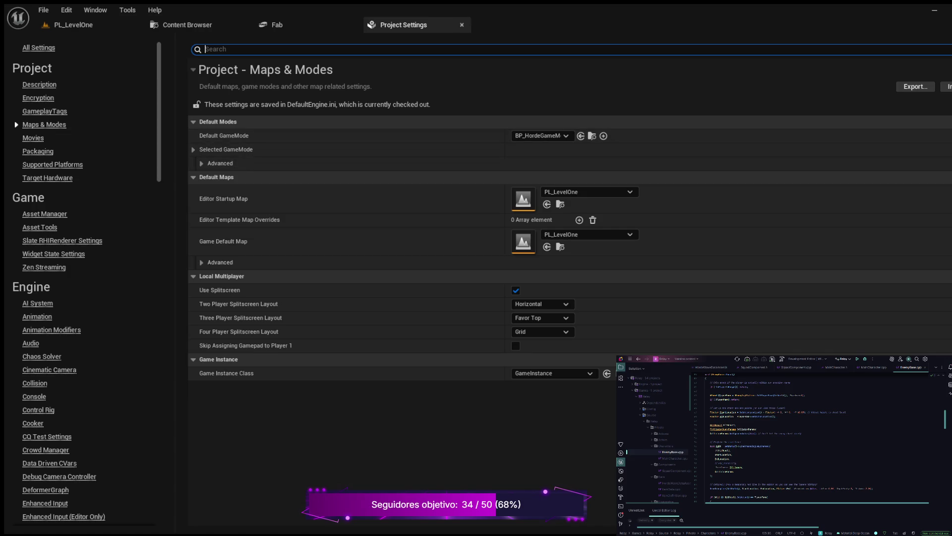
click(201, 164)
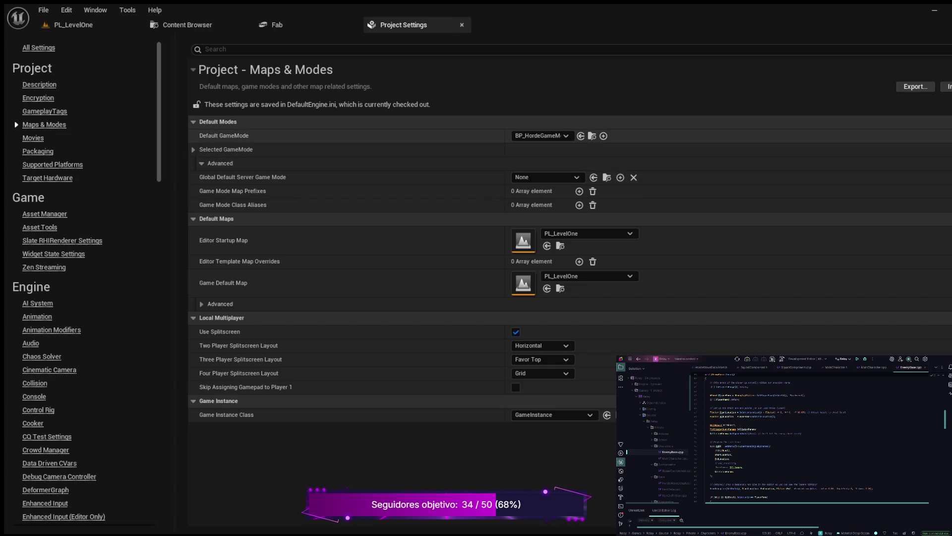
click(592, 135)
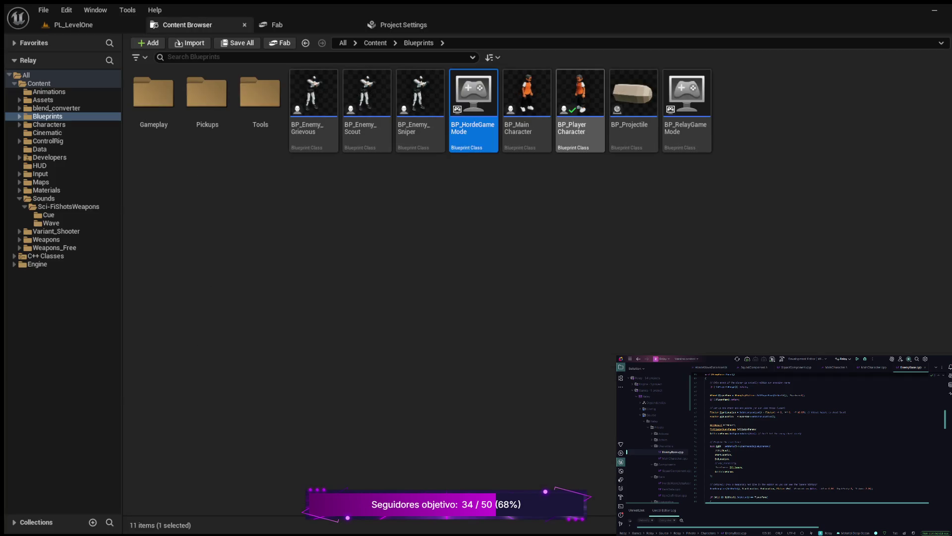
Open BP_HordeGameMode and pan its EventGraph to the wave event and BeginPlay nodes, then return to PL_LevelOne
key(Return)
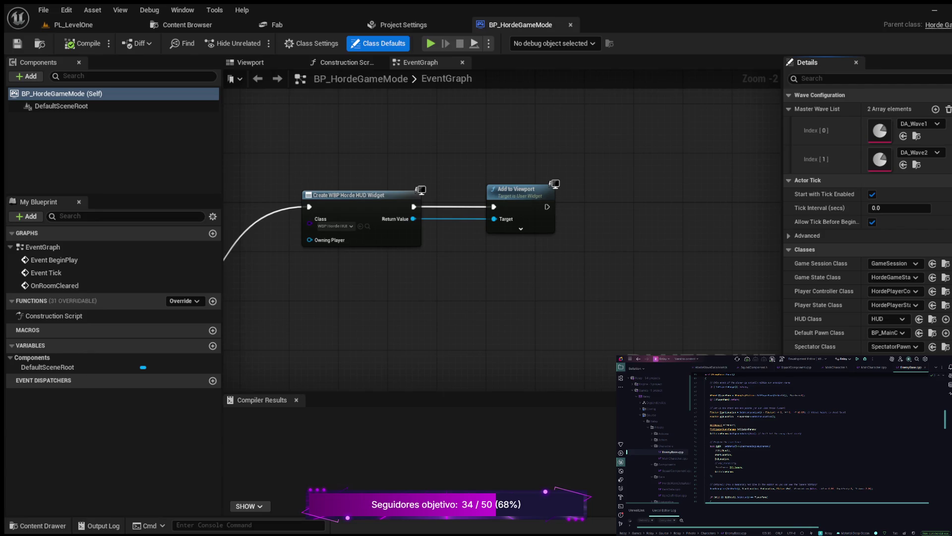
scroll(458, 275, down, 1)
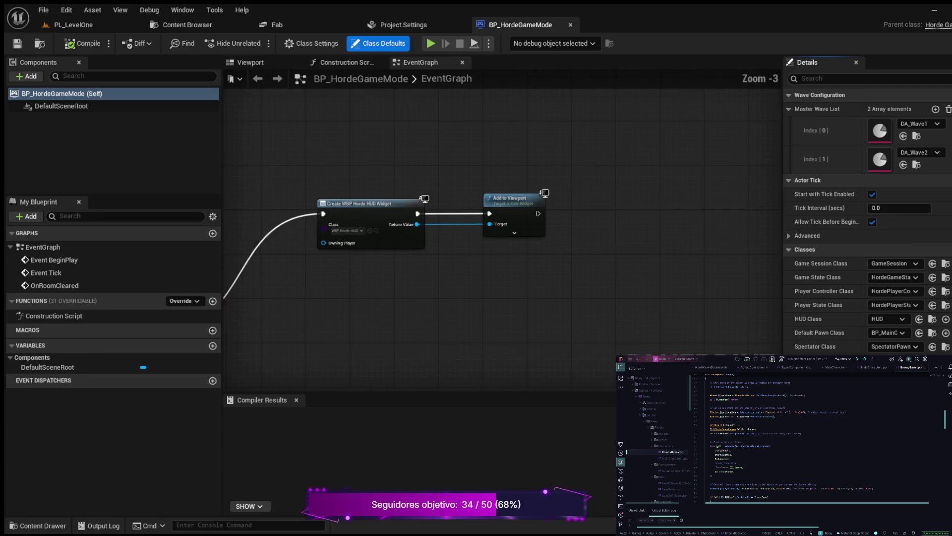
scroll(376, 252, down, 1)
mouse_move(377, 252)
mouse_down()
mouse_move(543, 264)
mouse_move(636, 241)
mouse_move(651, 253)
mouse_up()
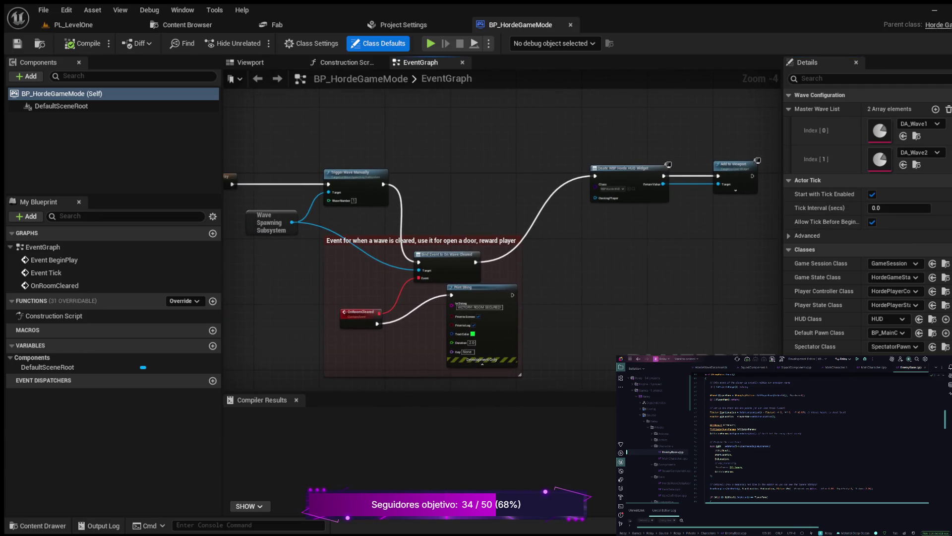
mouse_move(516, 174)
mouse_down()
mouse_move(518, 205)
mouse_move(645, 182)
mouse_move(478, 113)
mouse_move(445, 116)
mouse_up()
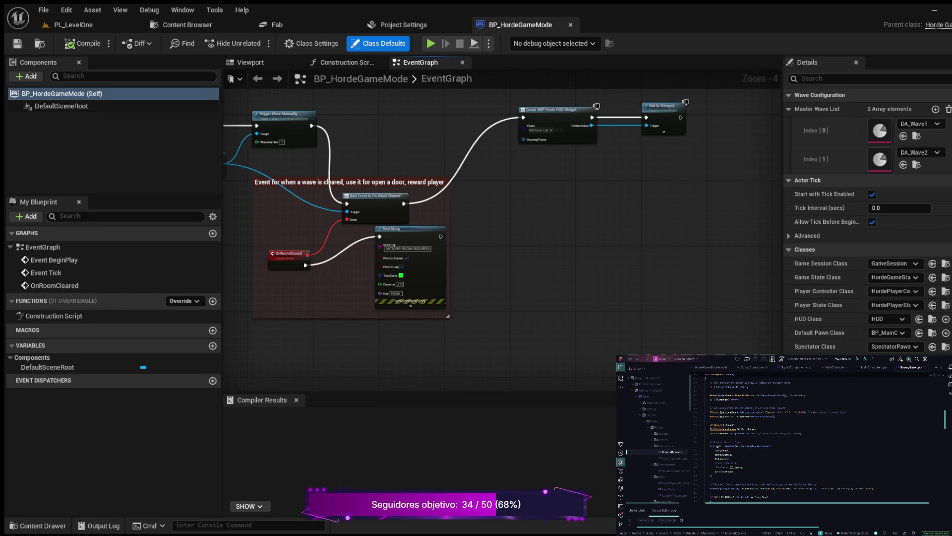
scroll(447, 208, down, 1)
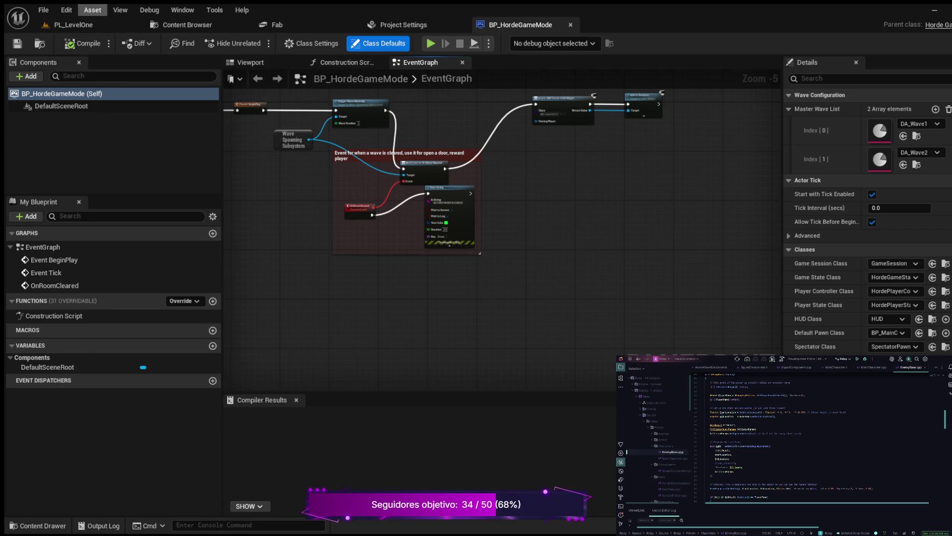
click(73, 24)
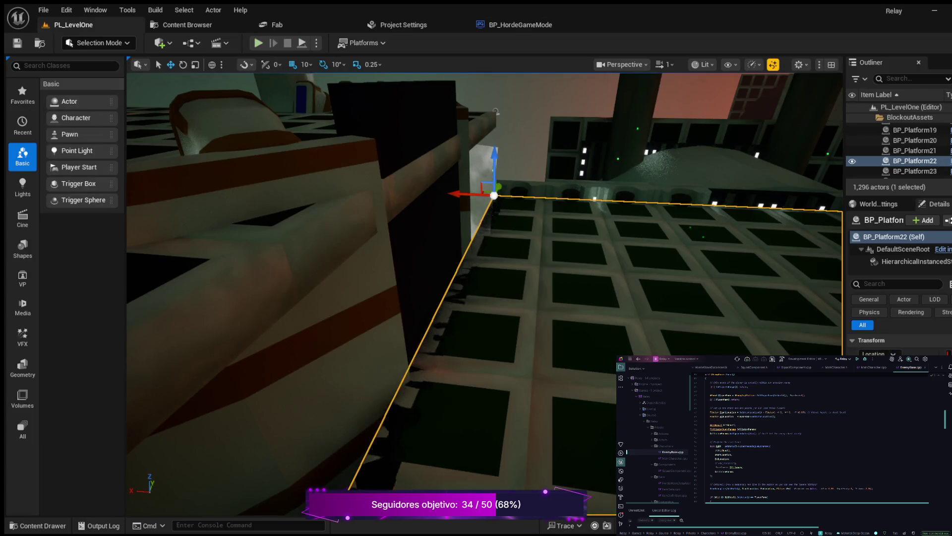
Play PL_LevelOne with Alt+P, run the character forward across the tiles, and stop with Esc
key(alt+p)
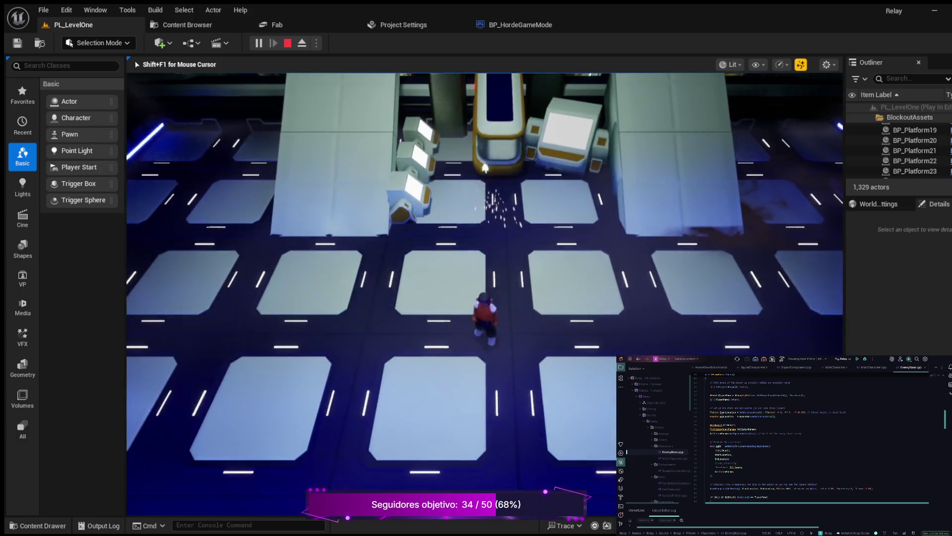
key(w)
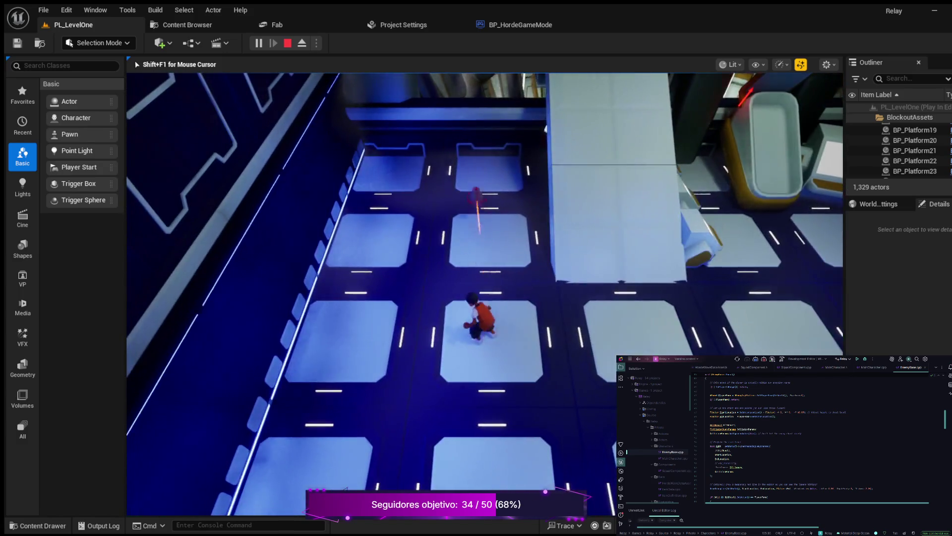
key(Escape)
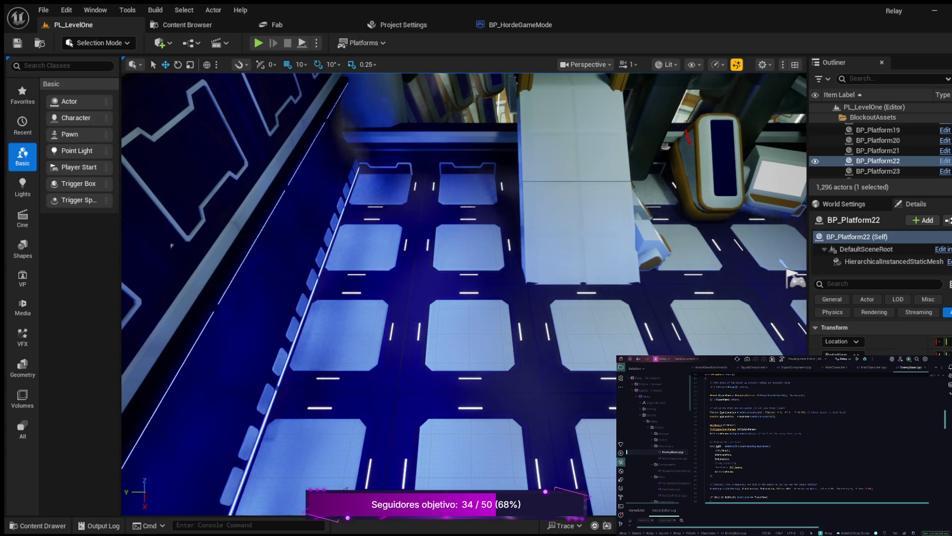
Set the level's World Settings GameMode Override to BP_HordeGameMode and save the level
click(844, 203)
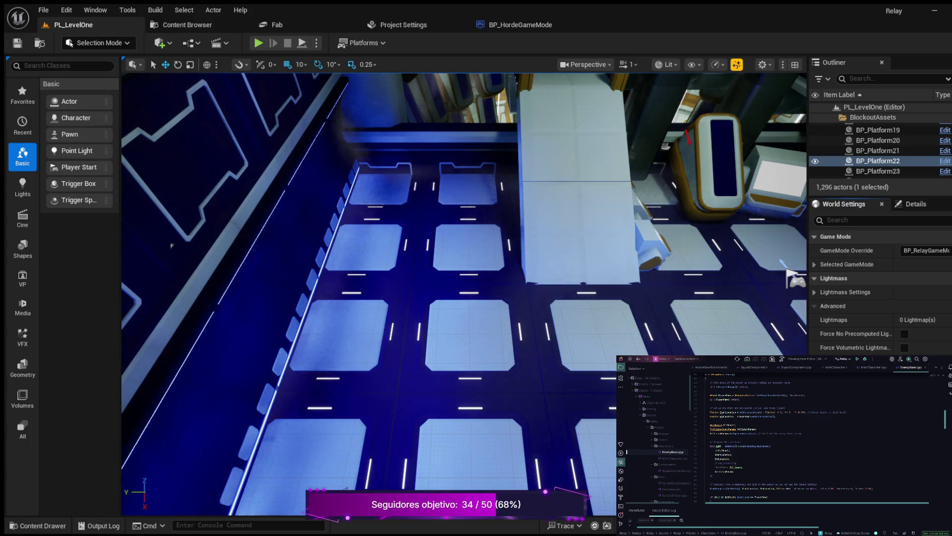
key(ctrl+z)
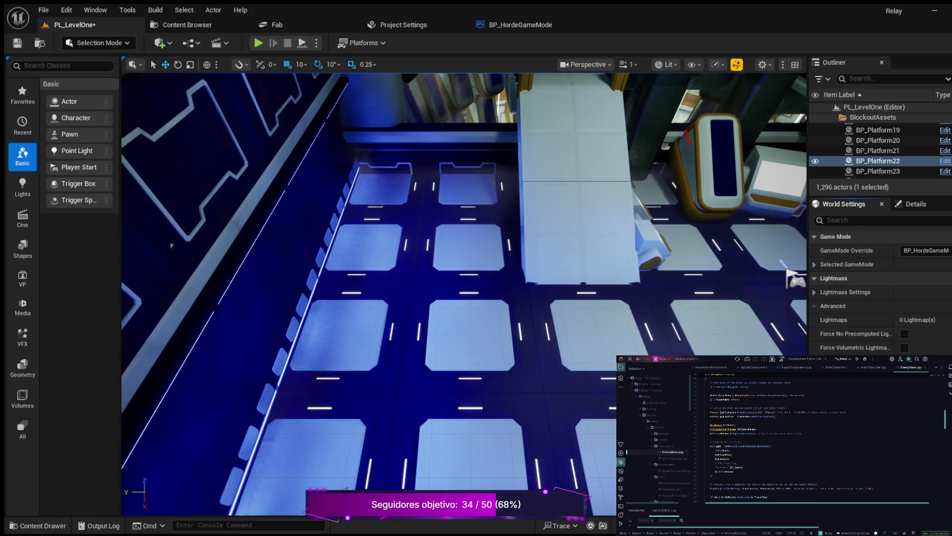
key(ctrl+s)
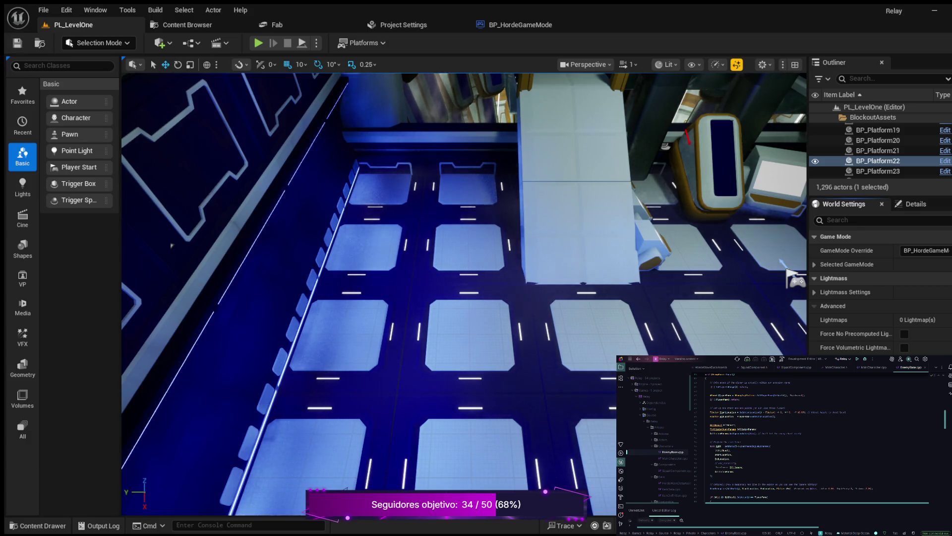
Scroll through the World Settings panel and start a Play in Editor test
scroll(915, 313, down, 3)
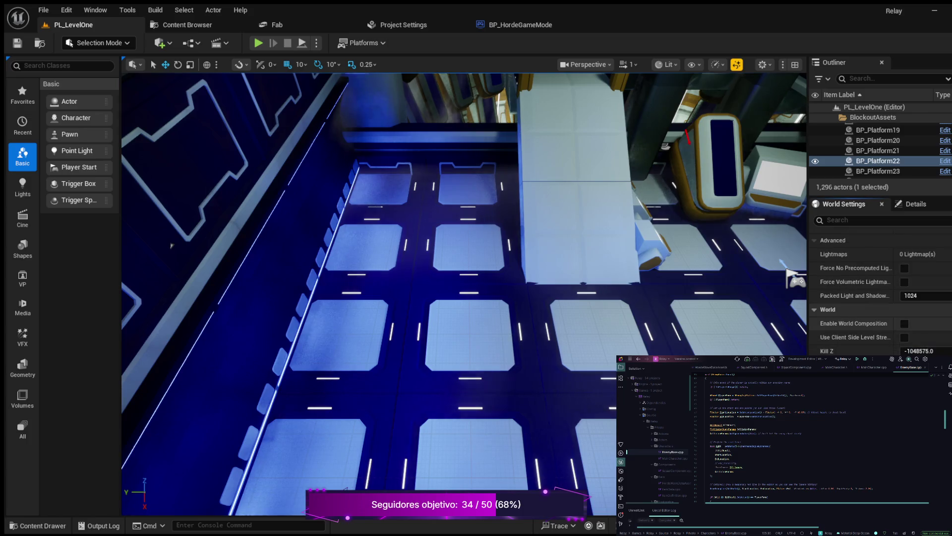
scroll(881, 288, down, 5)
scroll(880, 288, down, 5)
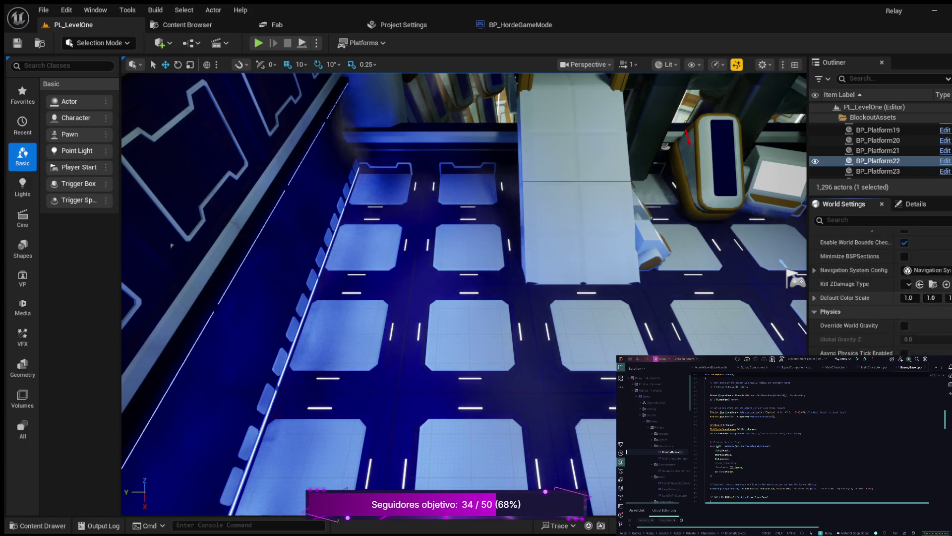
scroll(881, 293, down, 10)
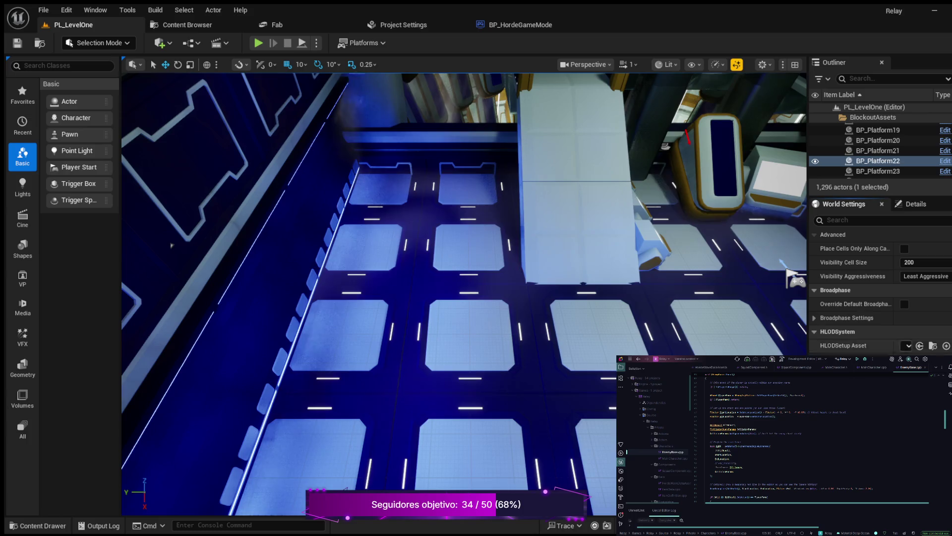
scroll(880, 293, up, 5)
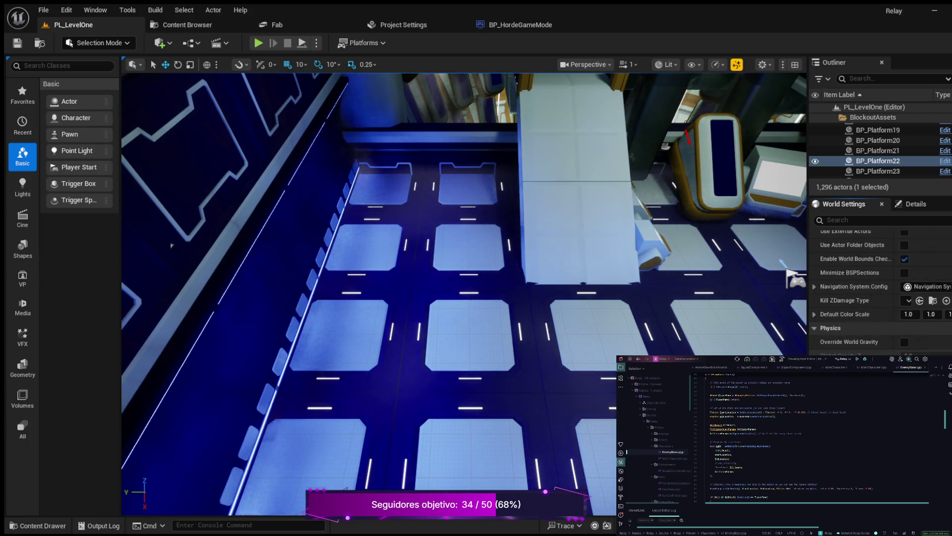
scroll(881, 293, up, 10)
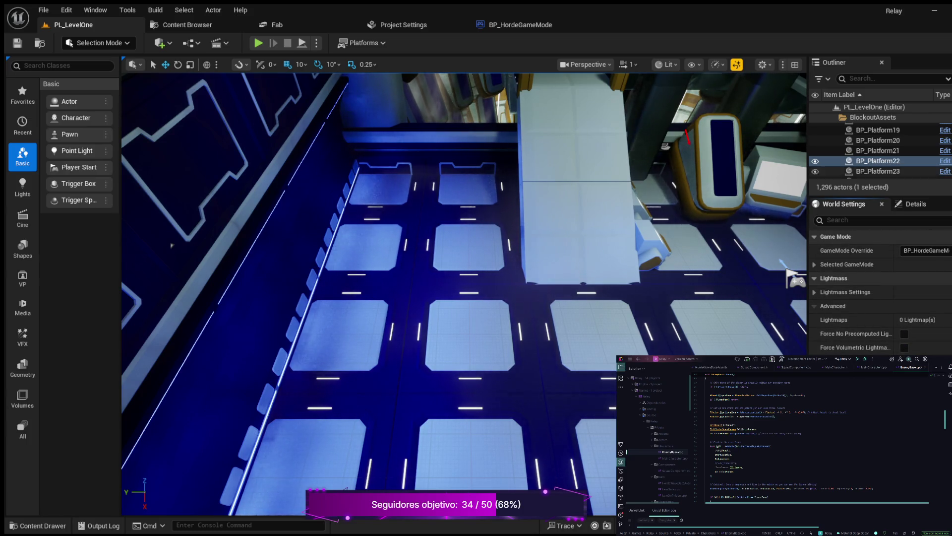
key(alt+p)
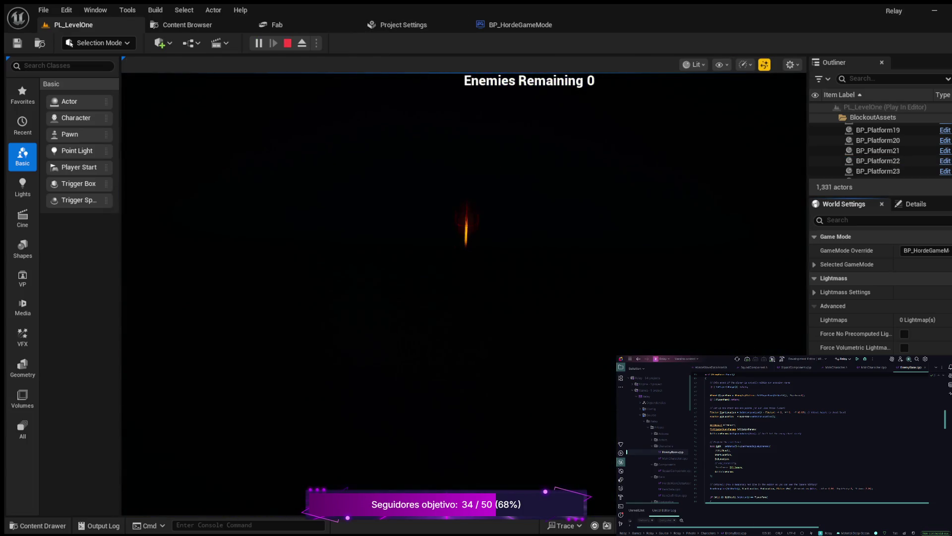
Stop the play test, widen the Outliner/World Settings panel, and fly the camera around the platforms
key(Escape)
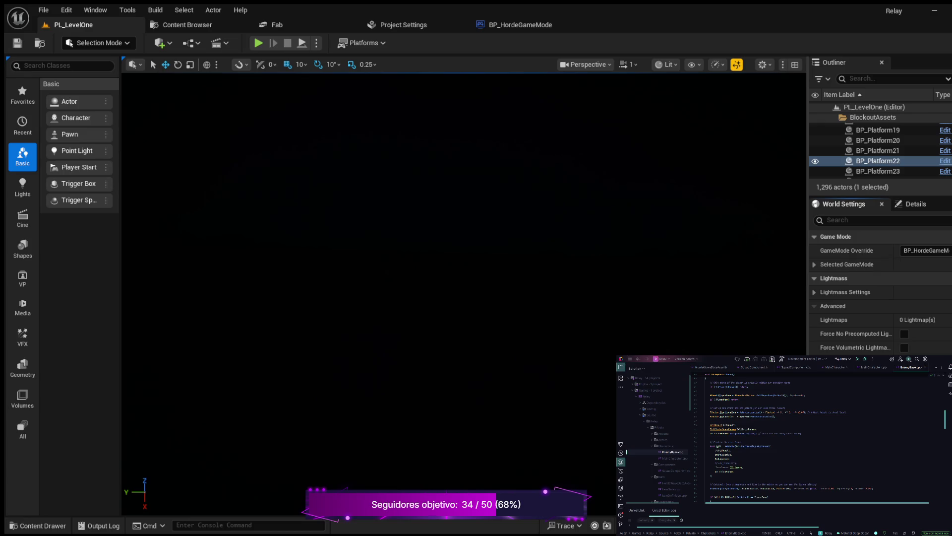
drag(808, 297, 761, 298)
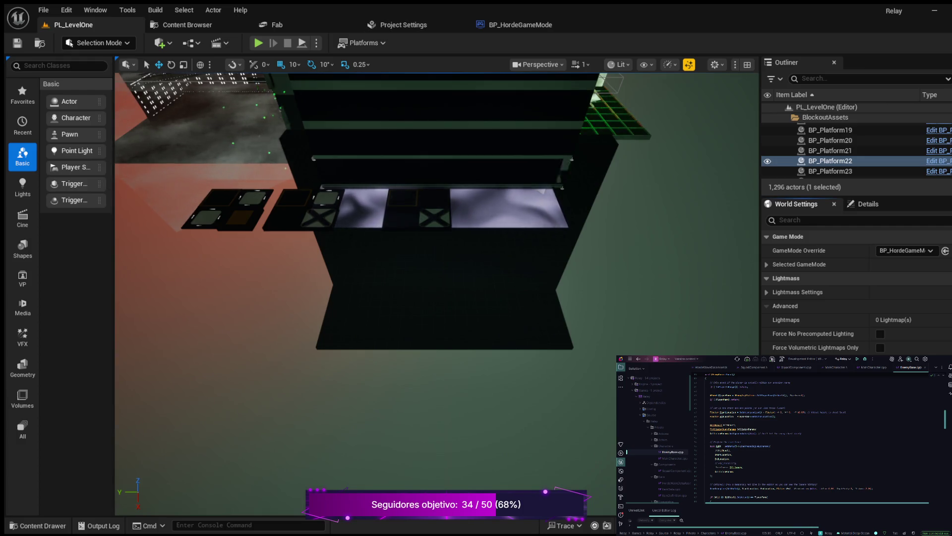
key(w)
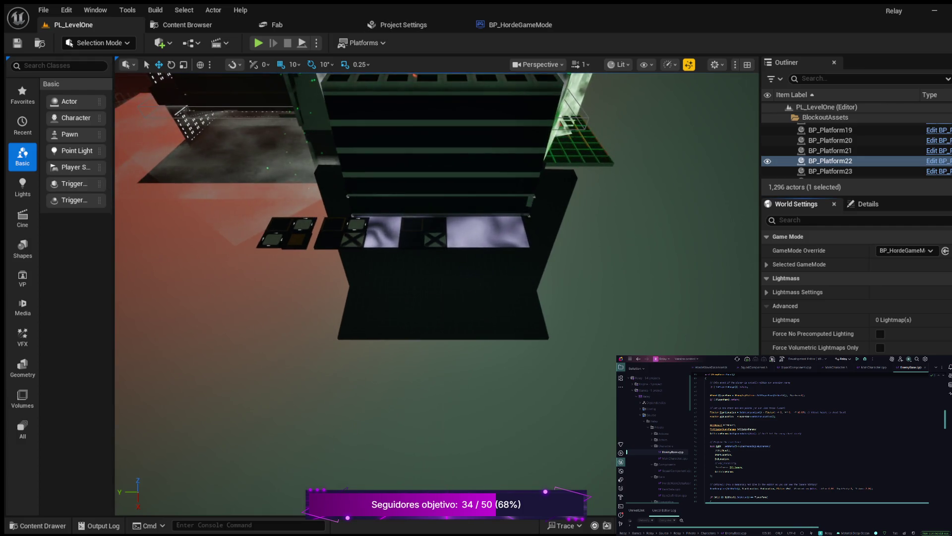
key(s)
key(w)
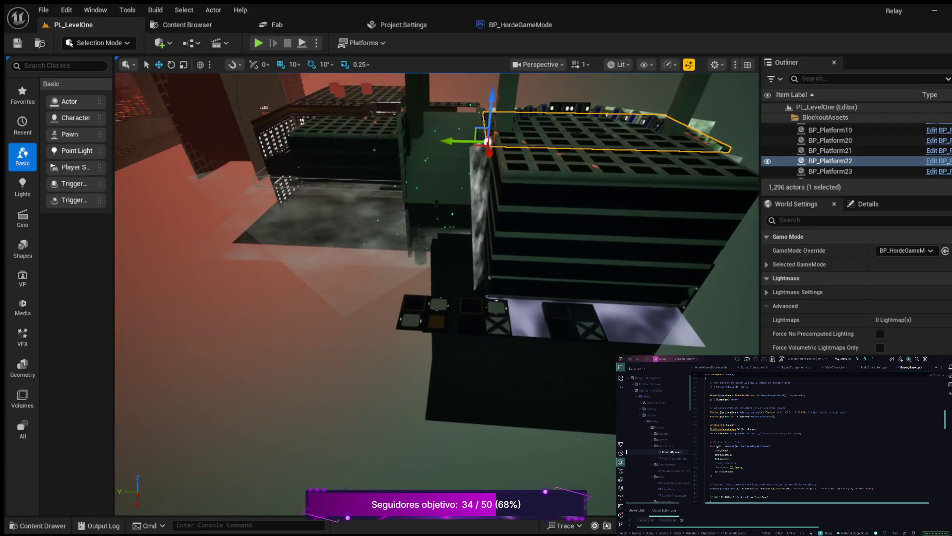
key(w)
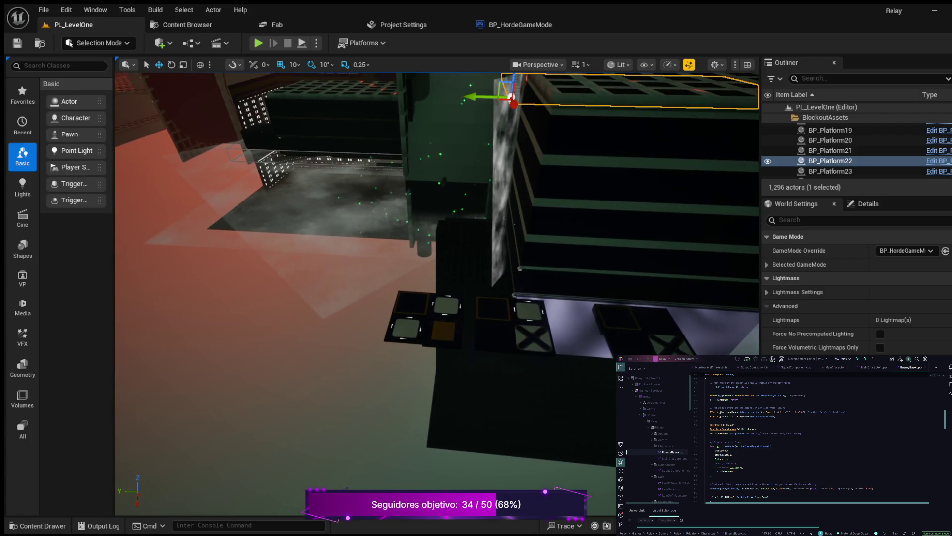
key(s)
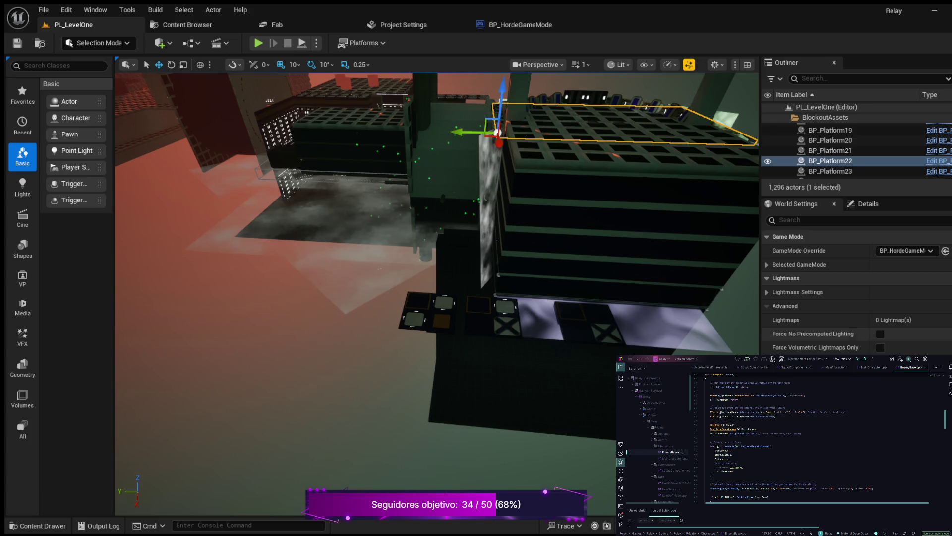
scroll(844, 297, down, 10)
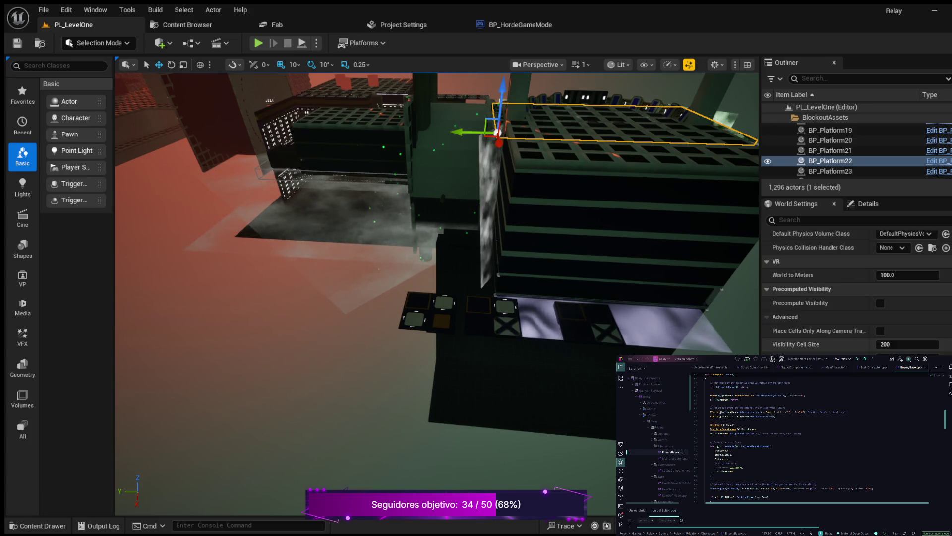
scroll(844, 288, up, 3)
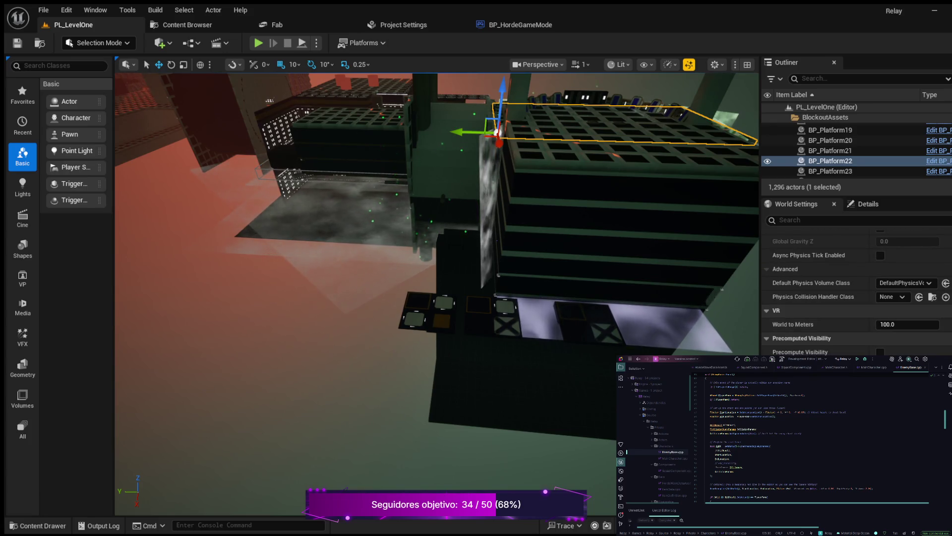
scroll(857, 293, up, 3)
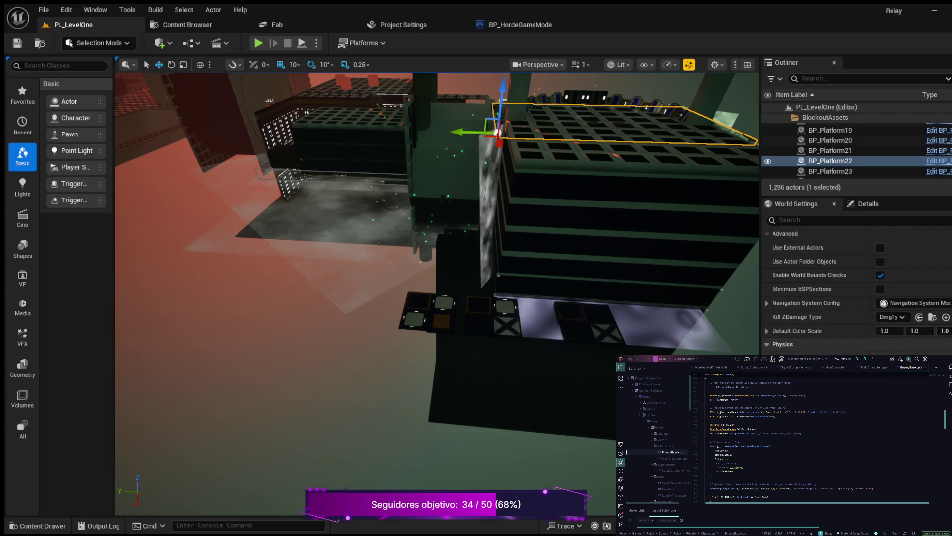
Expand Selected GameMode to show BP_MainCharacter, HordePlayerController, HordeGameState and HordePlayerState classes
scroll(857, 293, up, 5)
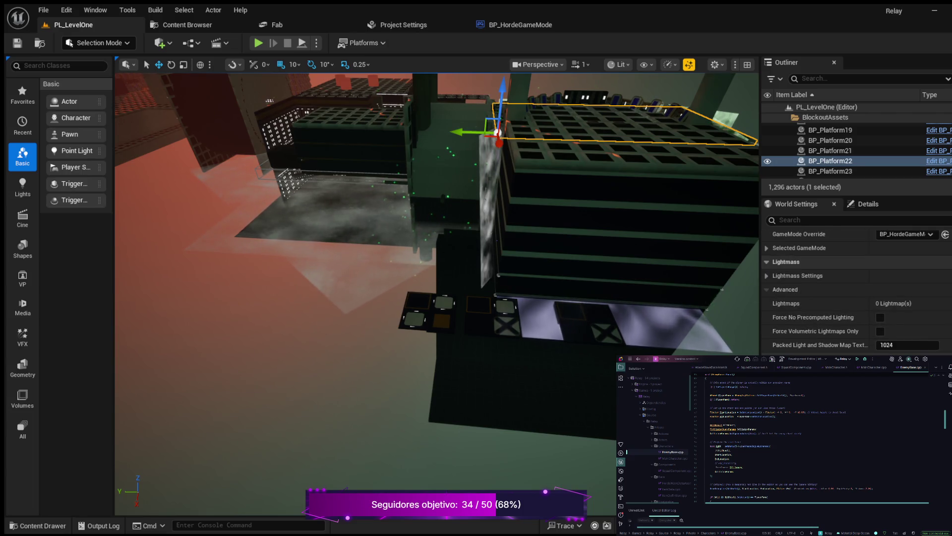
scroll(857, 293, up, 1)
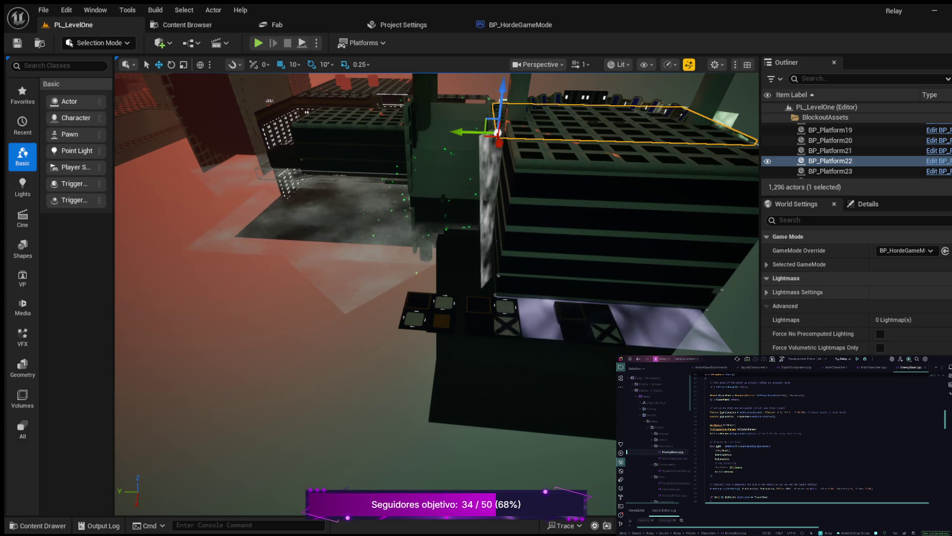
click(766, 264)
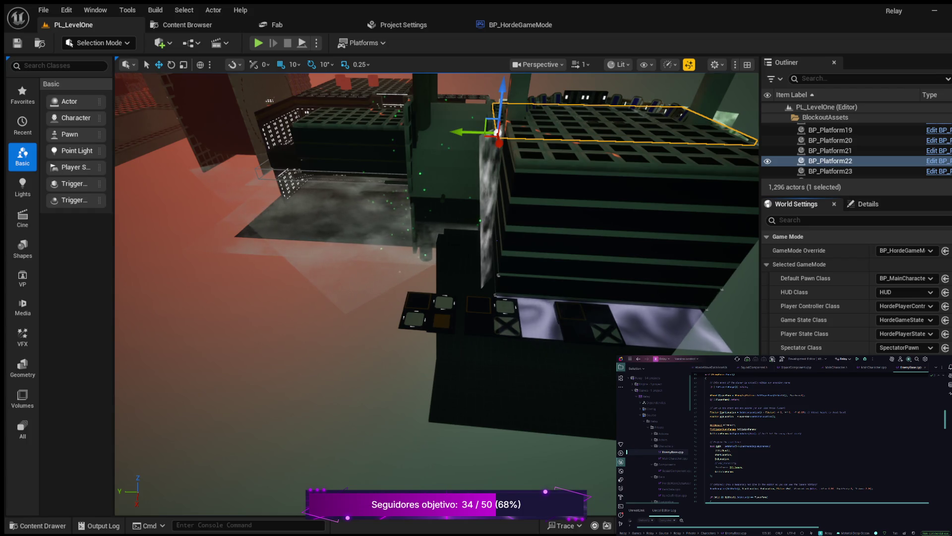
Open the Content Drawer, run a quick play test, then close the drawer and switch to BP_HordeGameMode
click(37, 525)
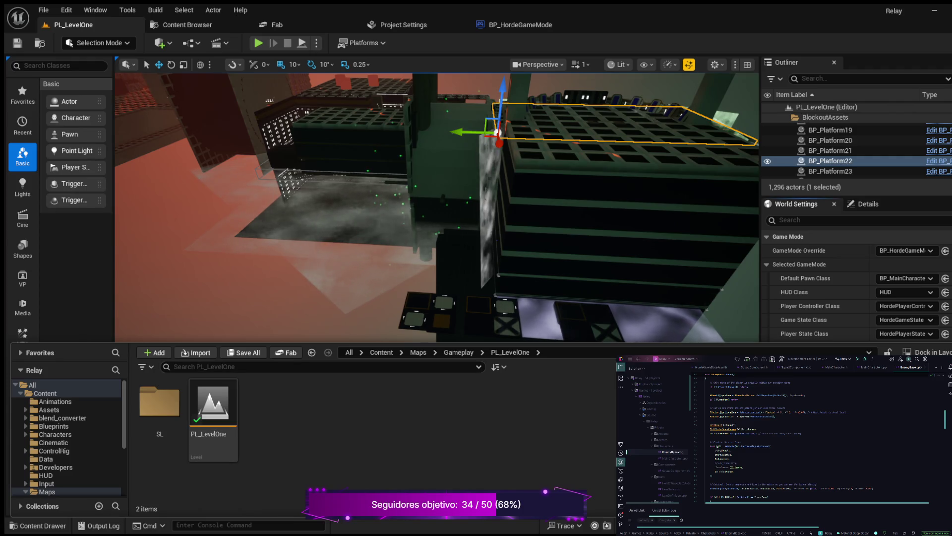
click(258, 43)
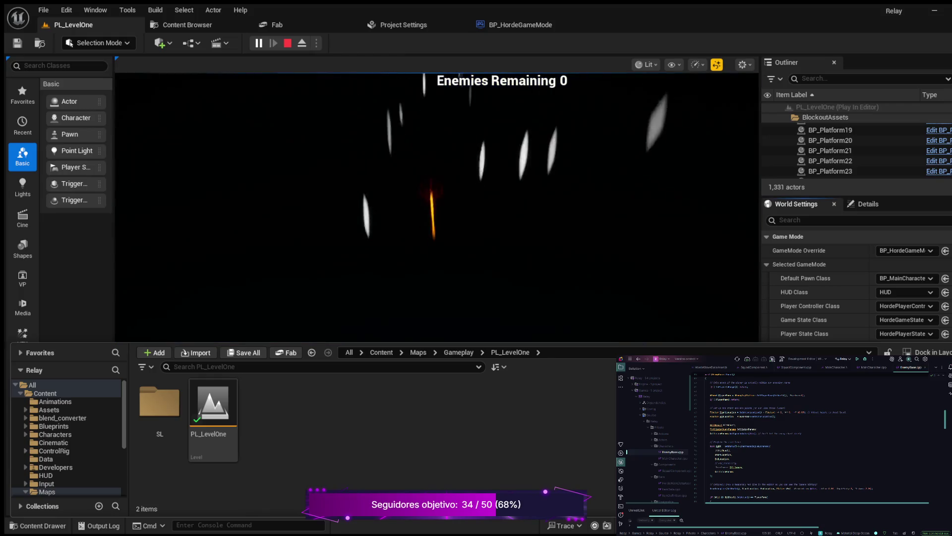
key(Escape)
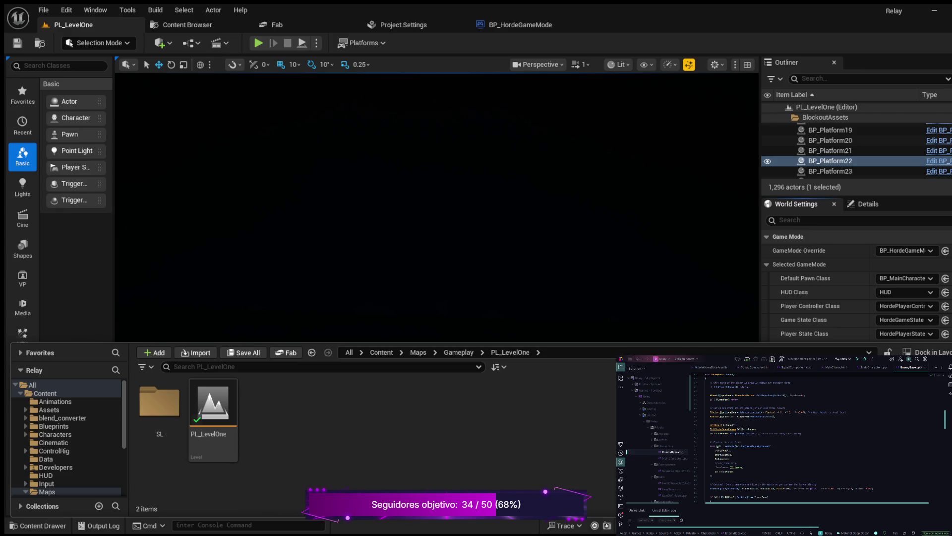
key(ctrl+space)
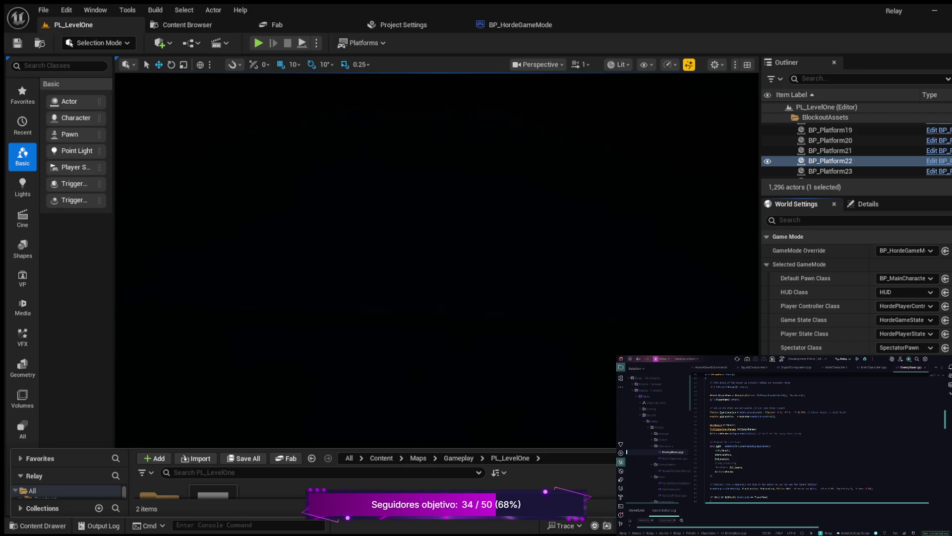
click(519, 24)
Pan BP_HordeGameMode's EventGraph, expand Actor Tick Advanced in its defaults, then return to PL_LevelOne
mouse_move(546, 206)
mouse_down()
mouse_move(575, 221)
mouse_move(583, 289)
mouse_up()
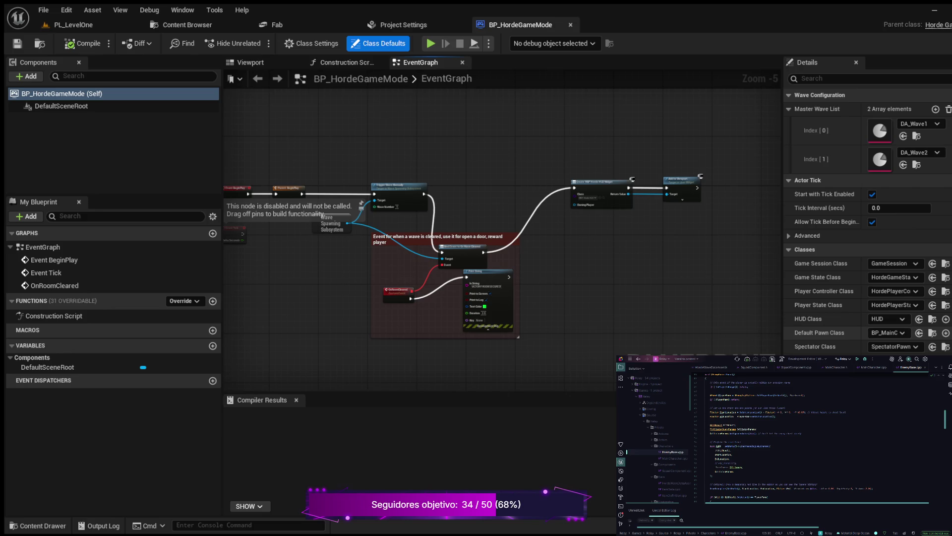
scroll(933, 304, down, 1)
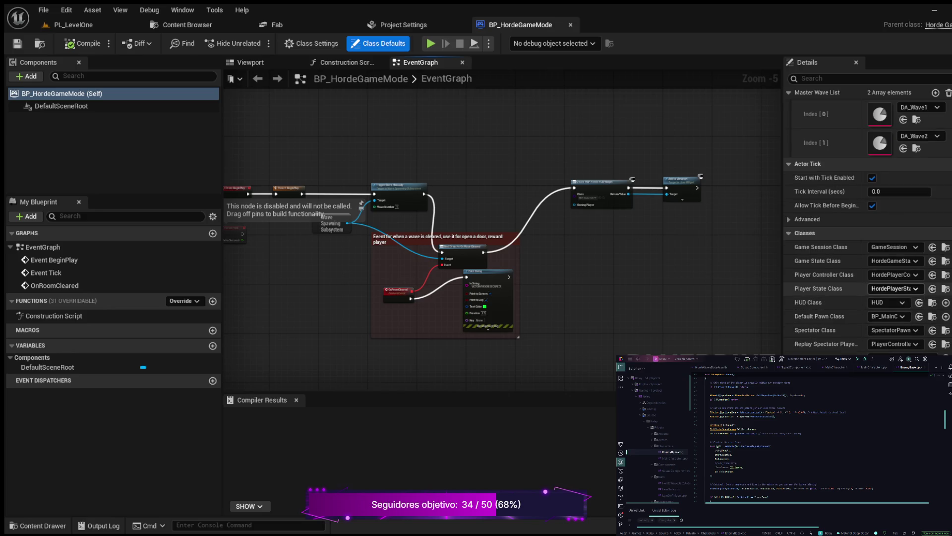
scroll(868, 289, down, 5)
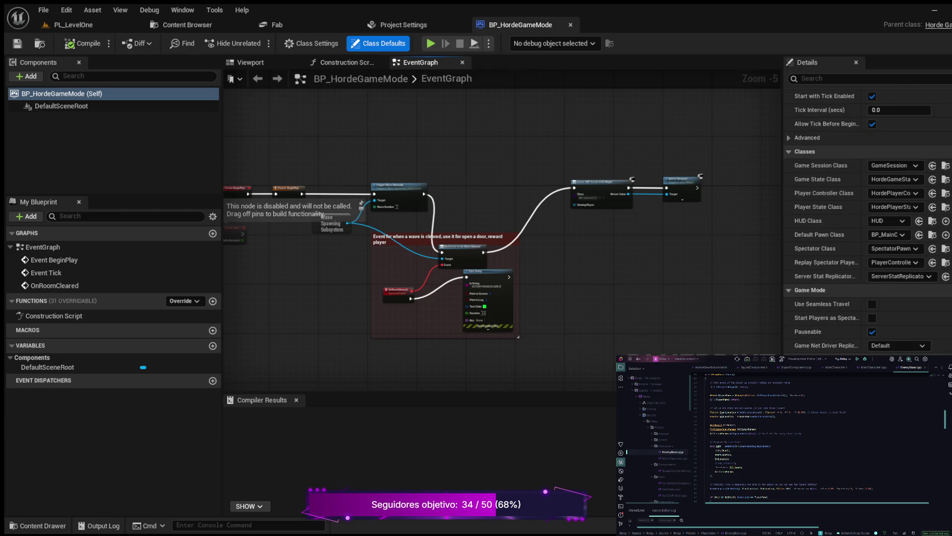
scroll(897, 291, down, 13)
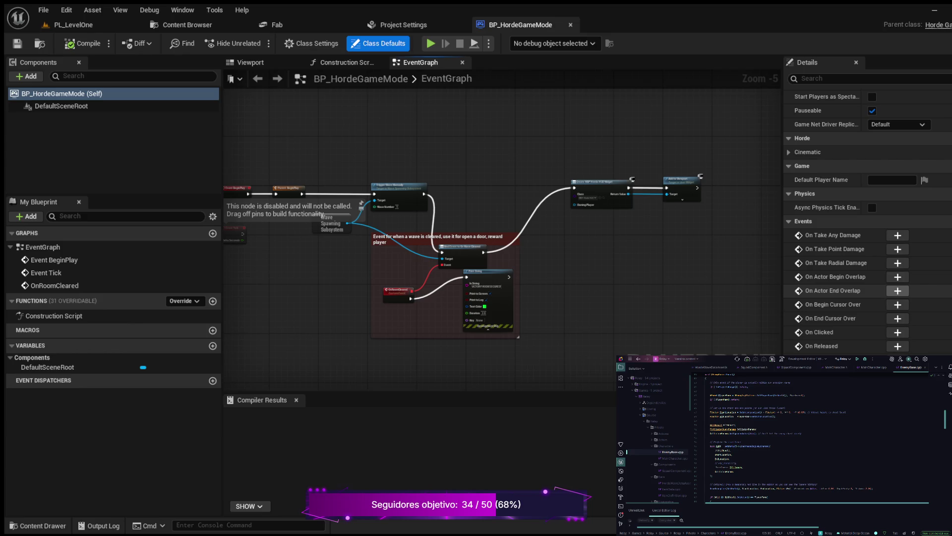
scroll(897, 291, up, 15)
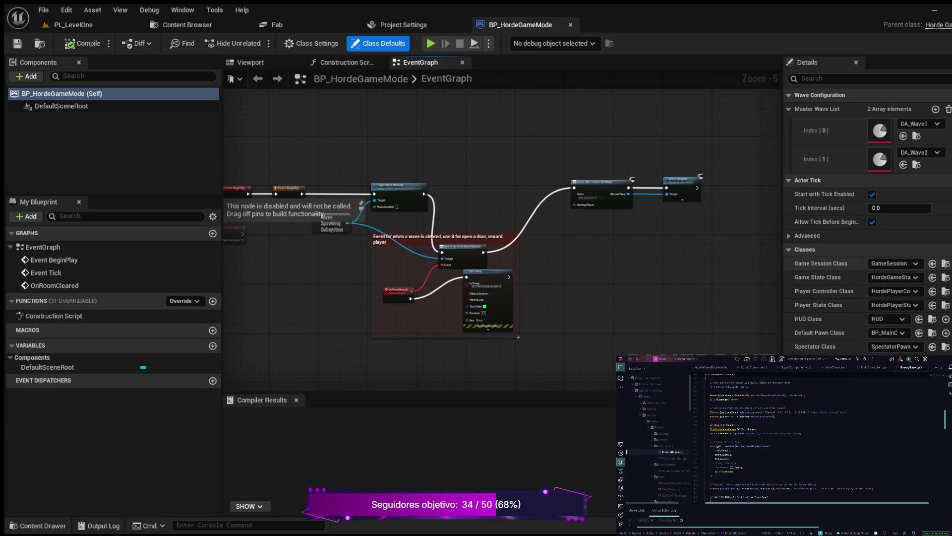
click(807, 235)
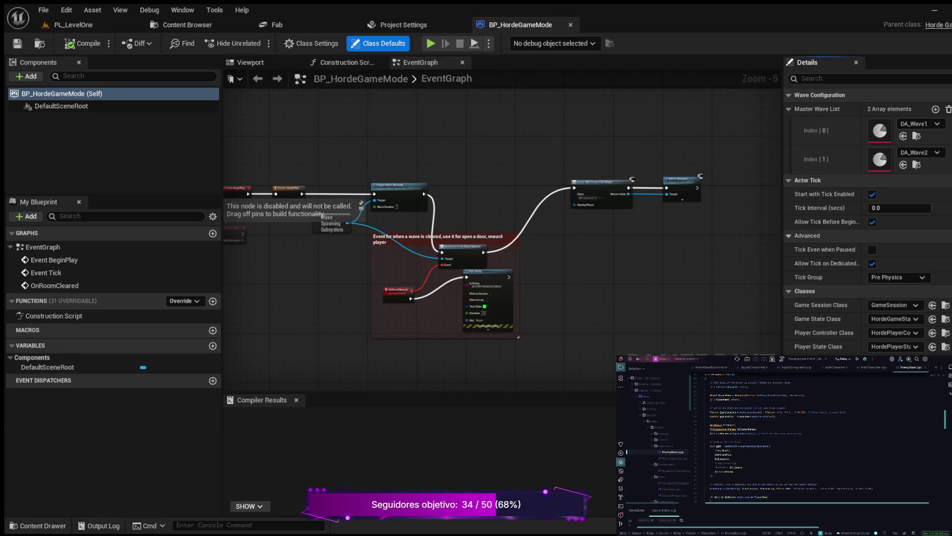
click(74, 24)
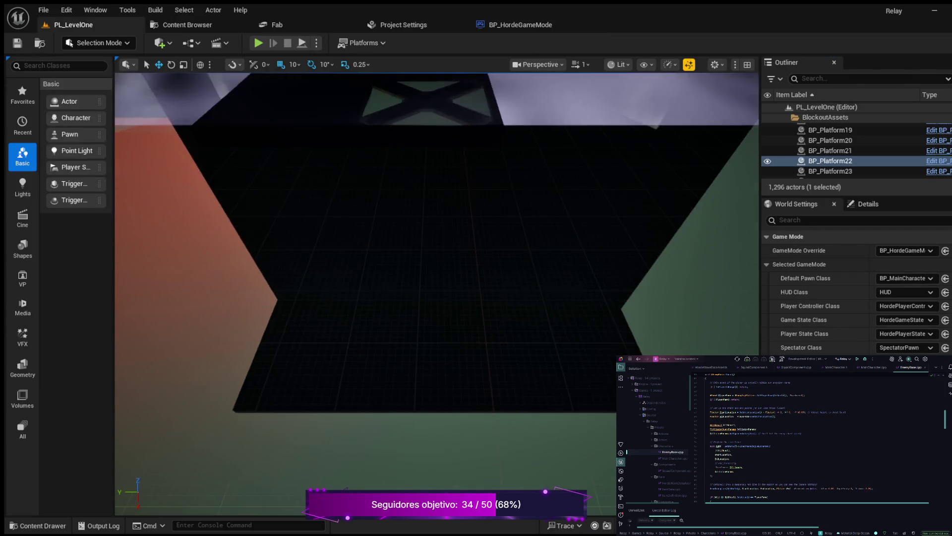
Zoom and pan BP_HordeGameMode's EventGraph to the Bind Event and 'VICTORY! ROOM SECURED!' print nodes
scroll(436, 248, down, 5)
scroll(857, 288, down, 1)
scroll(856, 287, down, 10)
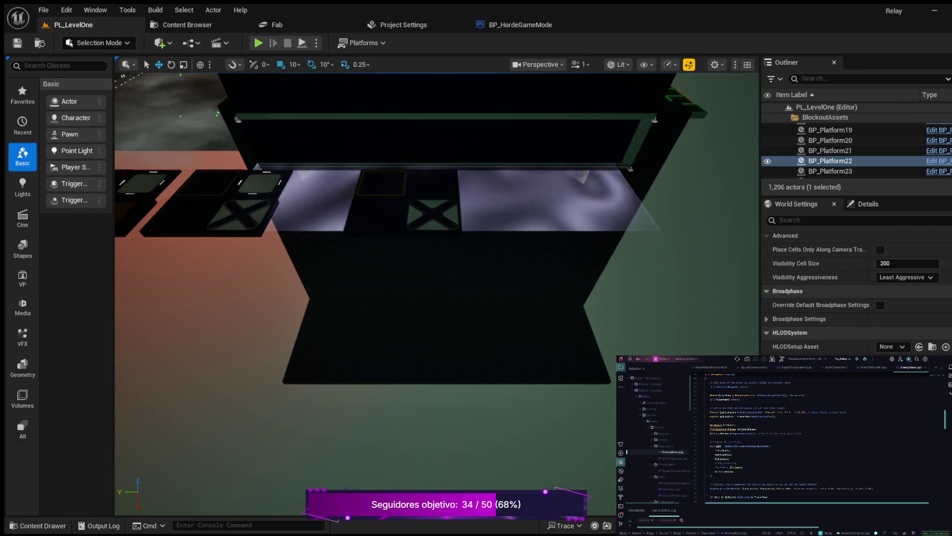
scroll(856, 288, down, 10)
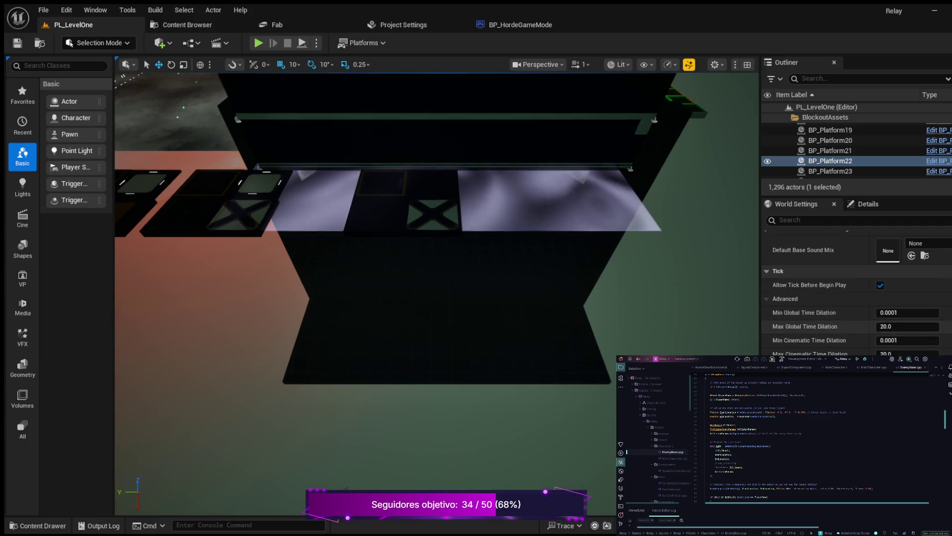
scroll(857, 288, up, 2)
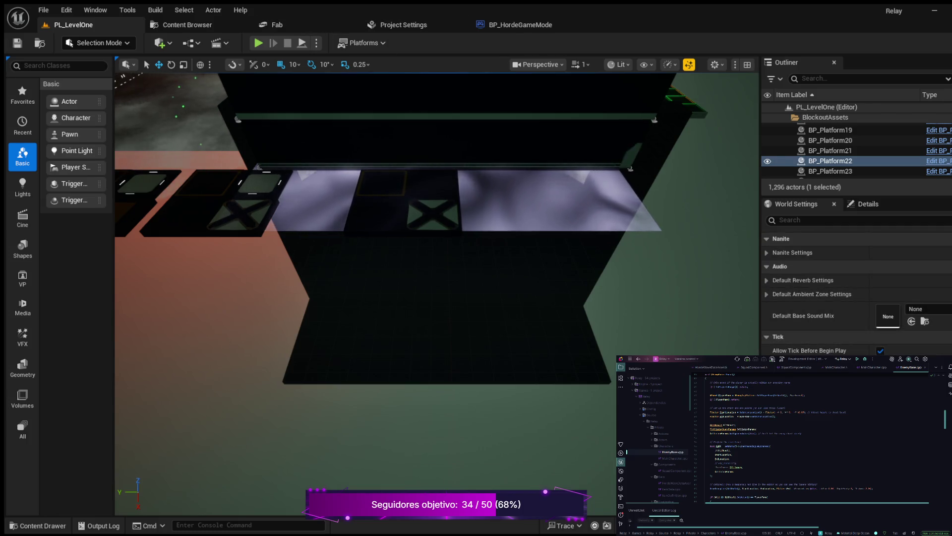
click(520, 24)
scroll(377, 182, down, 2)
scroll(557, 183, up, 4)
mouse_move(546, 248)
mouse_down()
mouse_move(420, 261)
mouse_move(308, 233)
mouse_up()
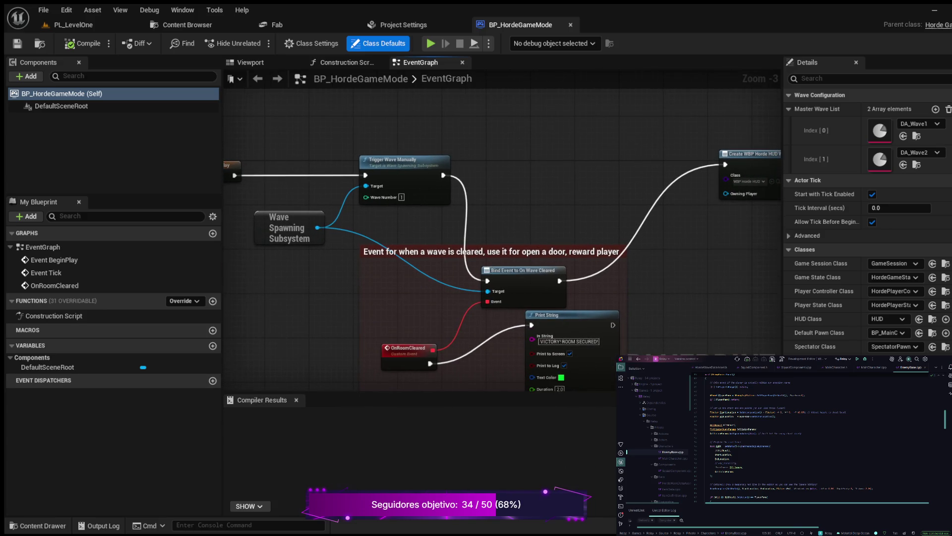
Browse the Content Drawer's Blueprints folder and open BP_MainCharacter for editing
key(ctrl+space)
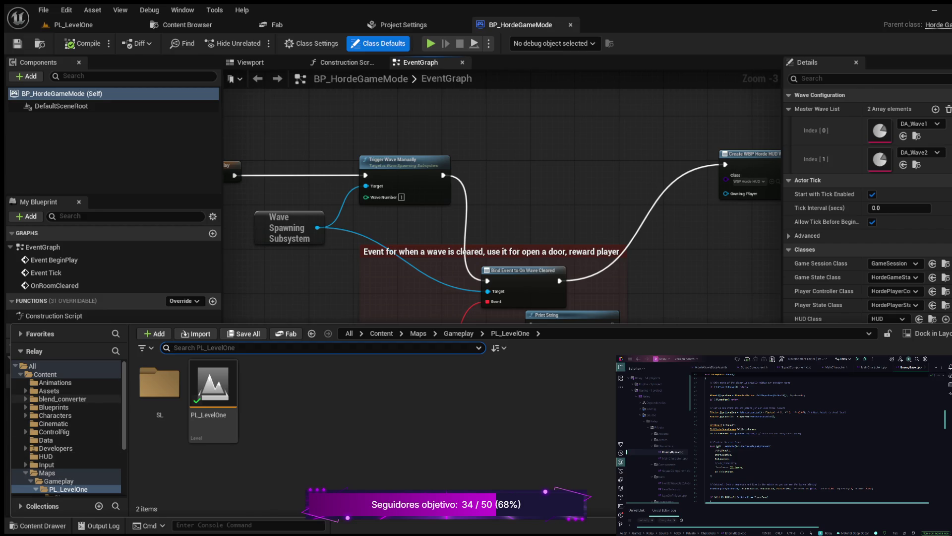
click(54, 407)
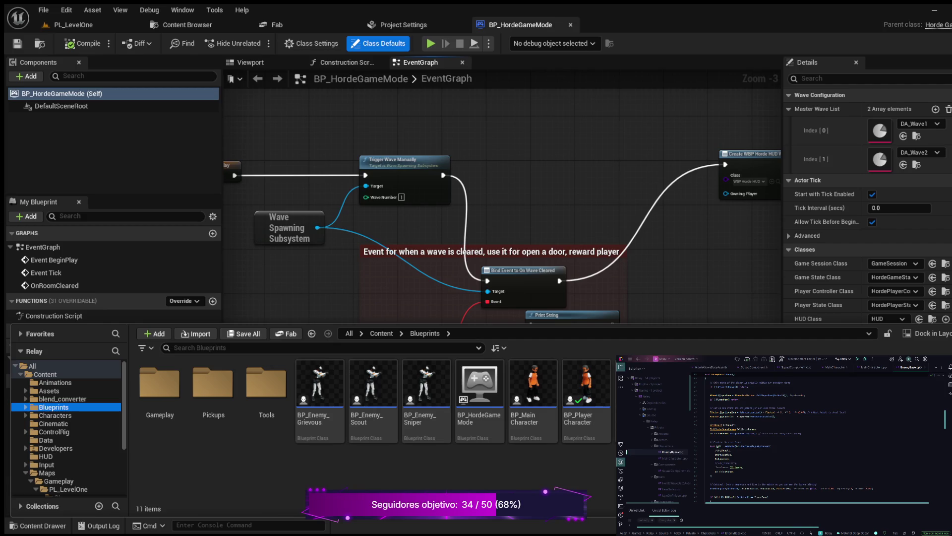
double_click(533, 387)
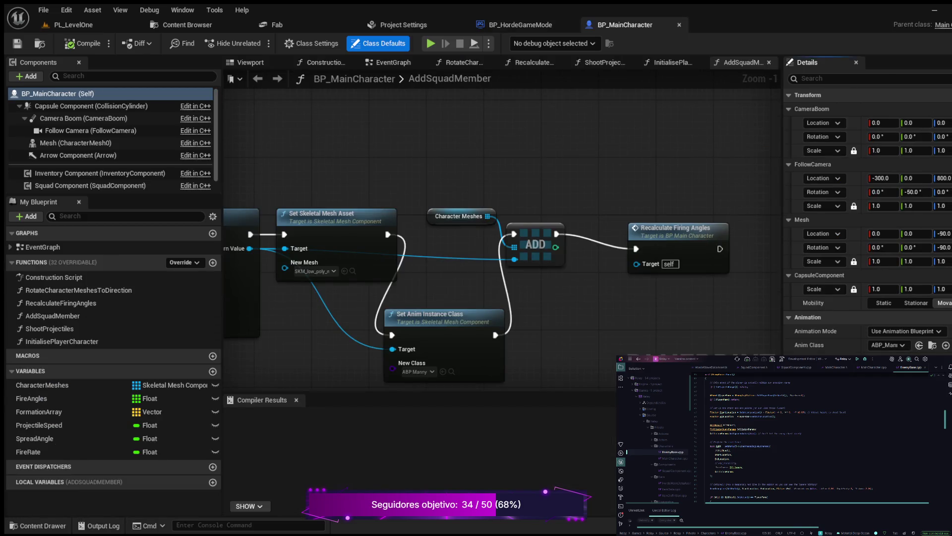
Recentre the AddSquadMember graph nodes, then switch back to the PL_LevelOne level editor
scroll(516, 295, down, 4)
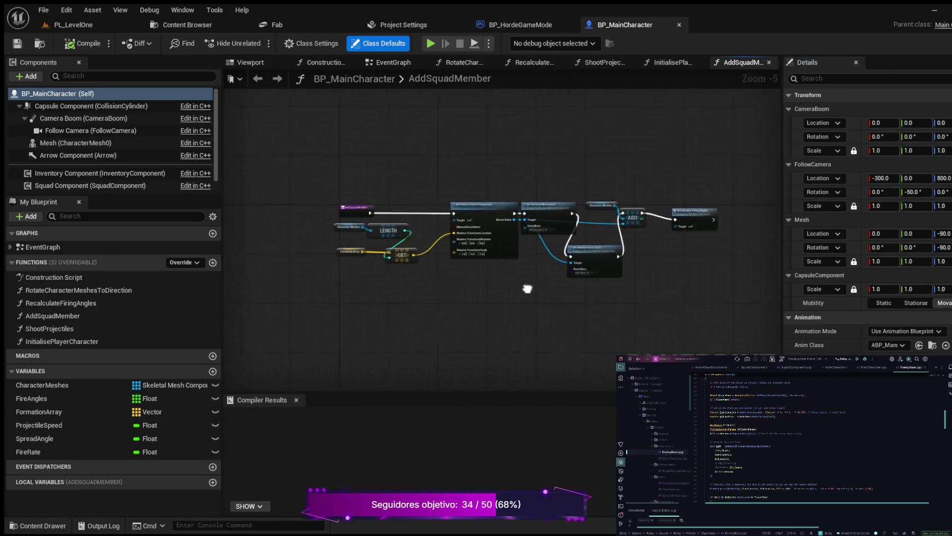
scroll(515, 296, up, 3)
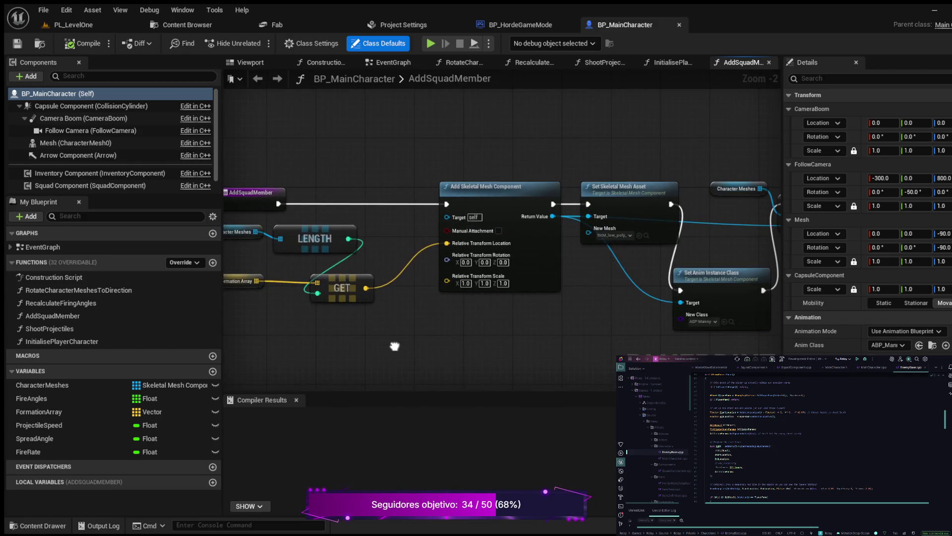
mouse_move(394, 346)
mouse_down()
mouse_move(388, 338)
mouse_move(332, 363)
mouse_move(445, 364)
mouse_move(540, 348)
mouse_move(593, 355)
mouse_move(557, 210)
mouse_move(442, 215)
mouse_move(378, 238)
mouse_move(498, 185)
mouse_up()
click(73, 25)
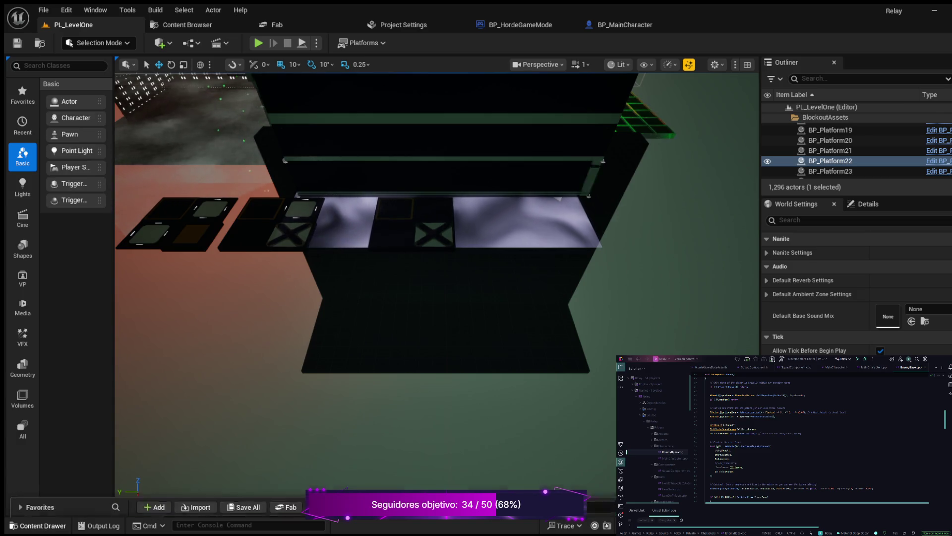
Open the Lvl_Prototype level from the Maps folder in the Content Drawer
key(ctrl+space)
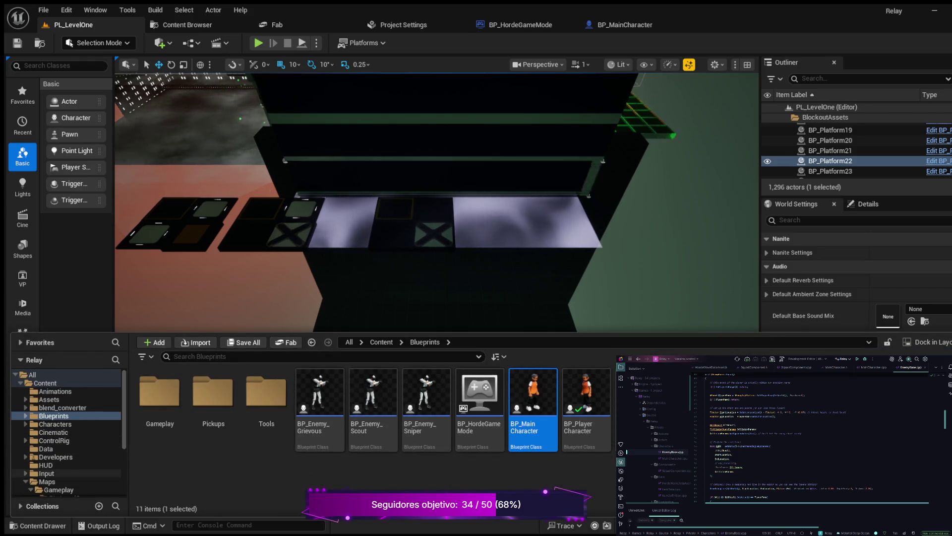
click(47, 481)
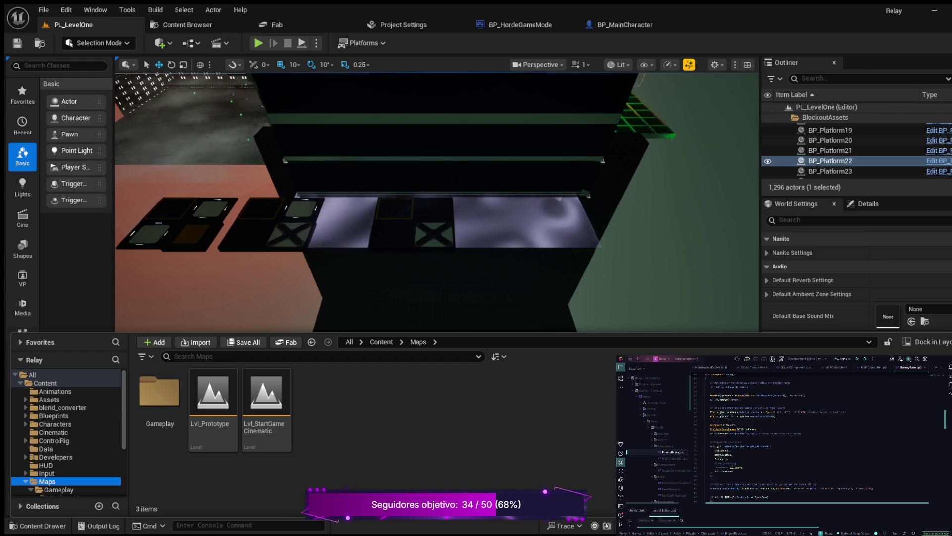
click(213, 397)
double_click(213, 396)
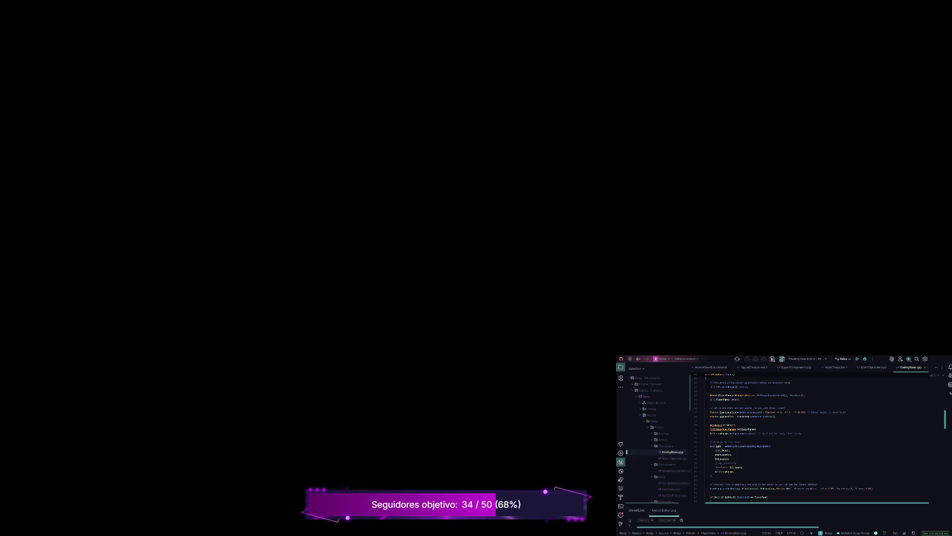
Show Rider's build output log and start building the selected game project
key(ctrl+shift+b)
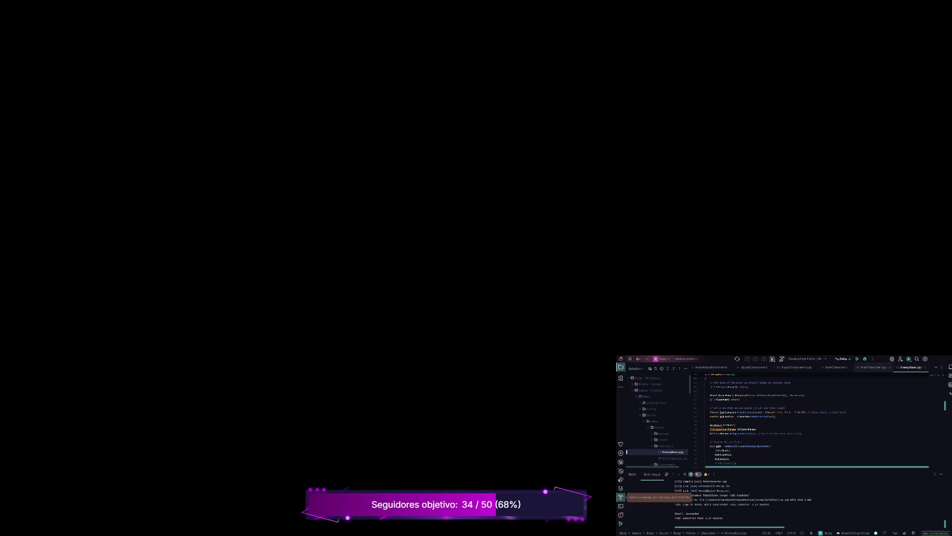
click(857, 359)
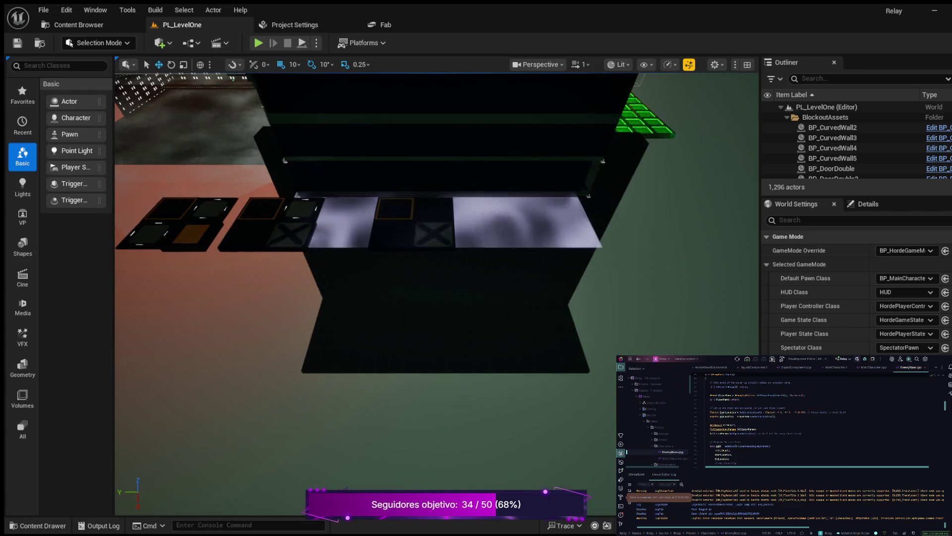
Close the Project Settings, Fab, BP_MainCharacter and BP_HordeGameMode tabs
key(s)
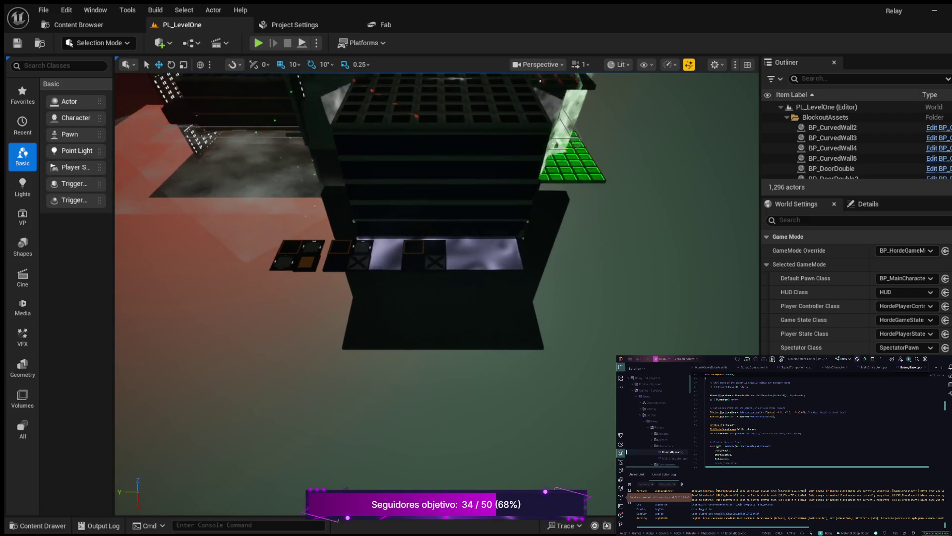
click(294, 25)
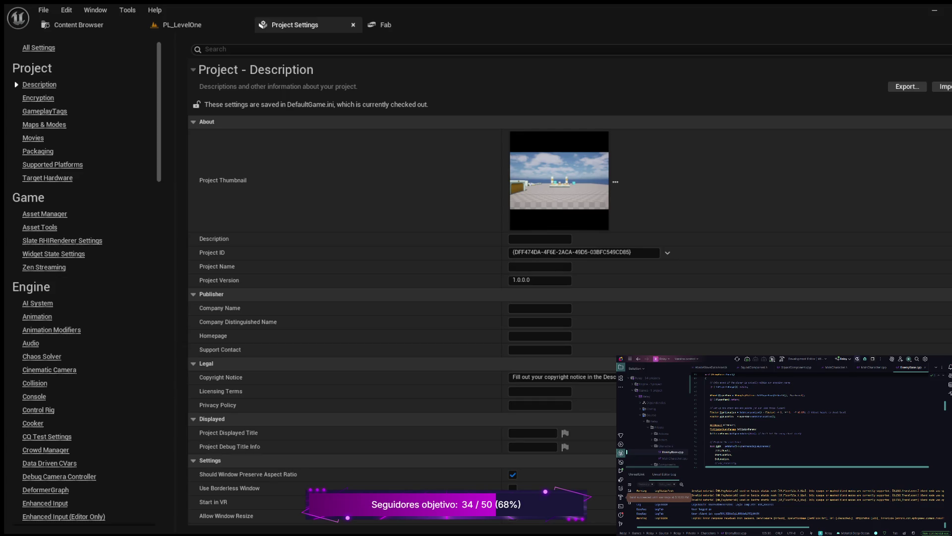
click(353, 25)
click(278, 25)
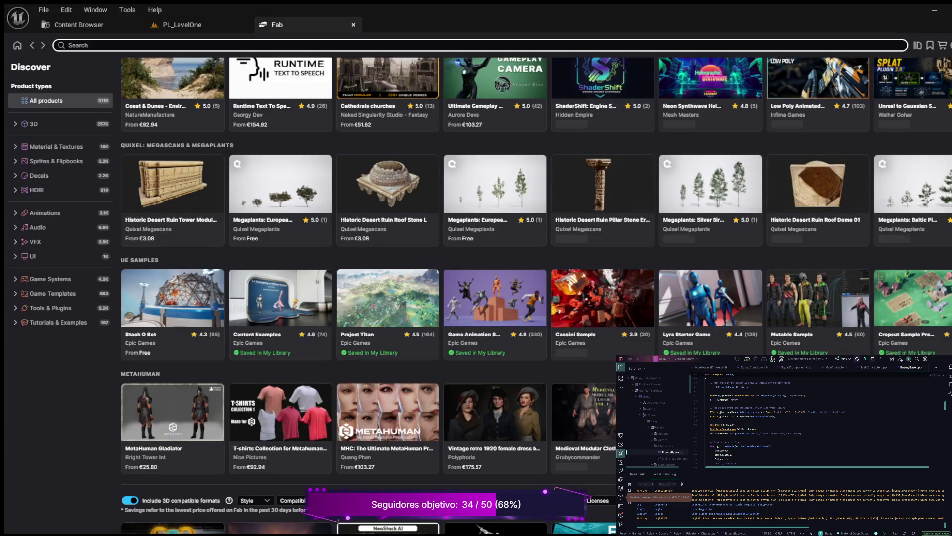
click(353, 24)
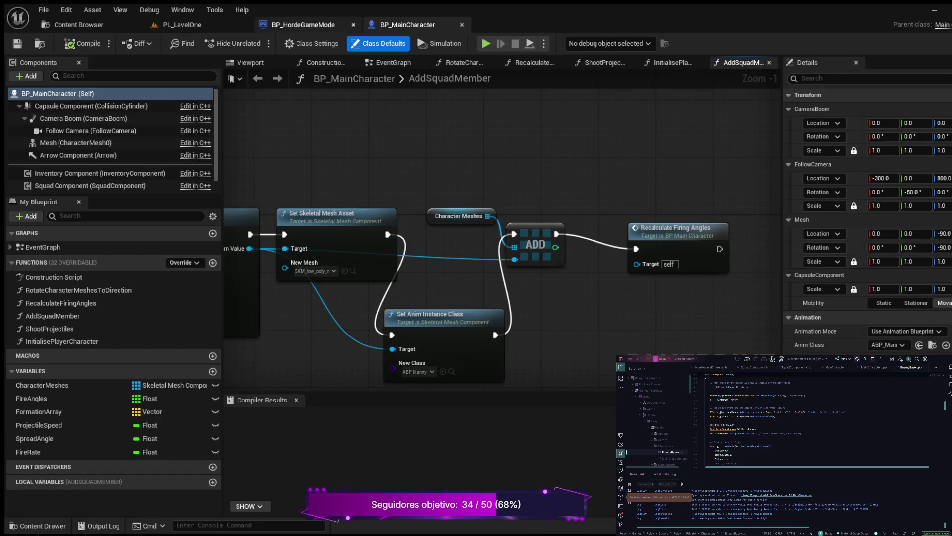
key(ctrl+w)
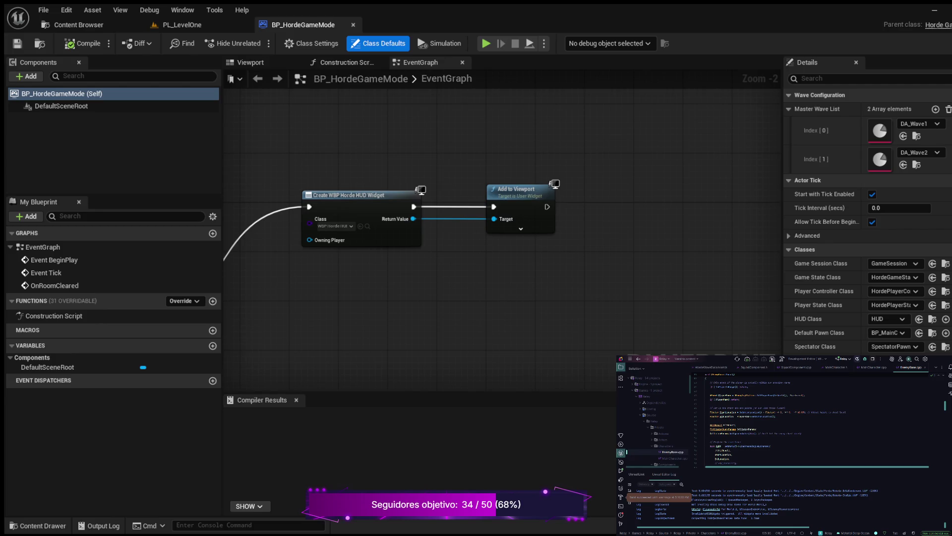
key(ctrl+w)
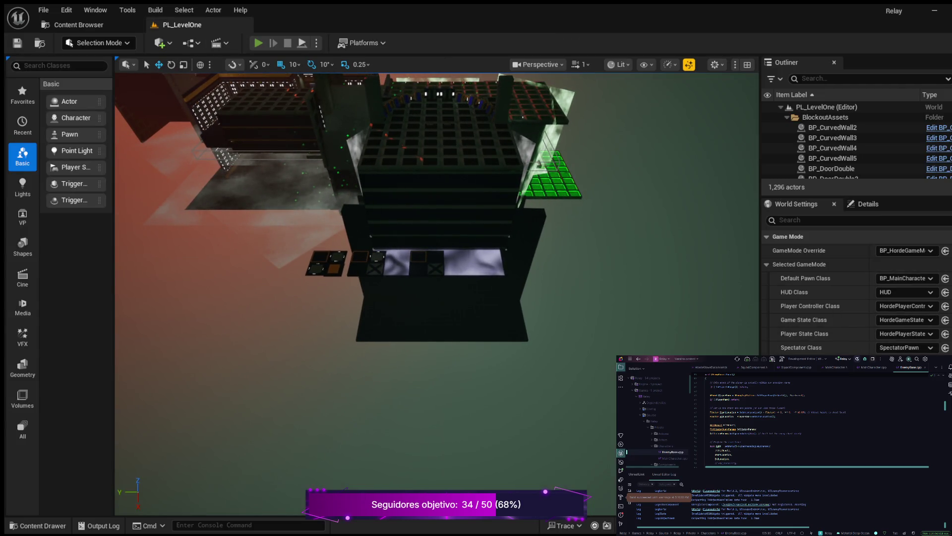
key(alt+p)
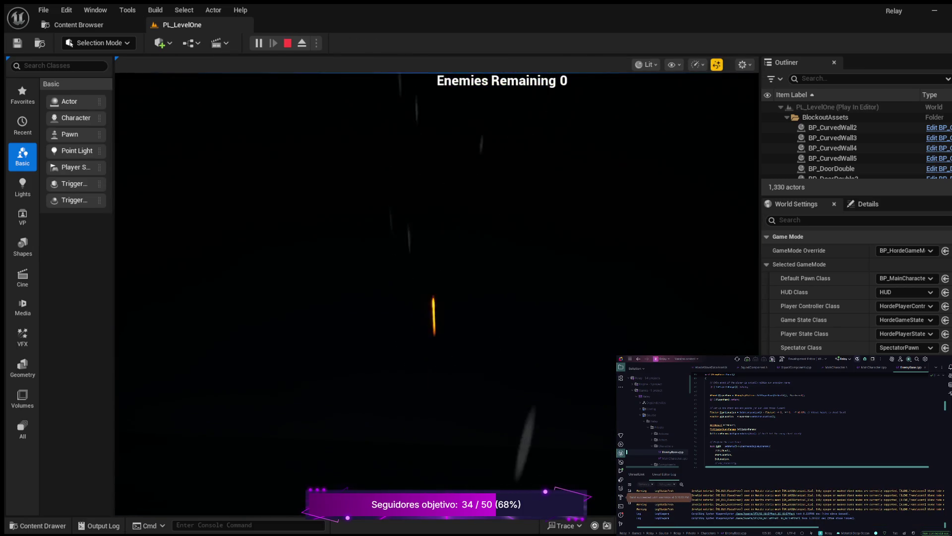
key(Escape)
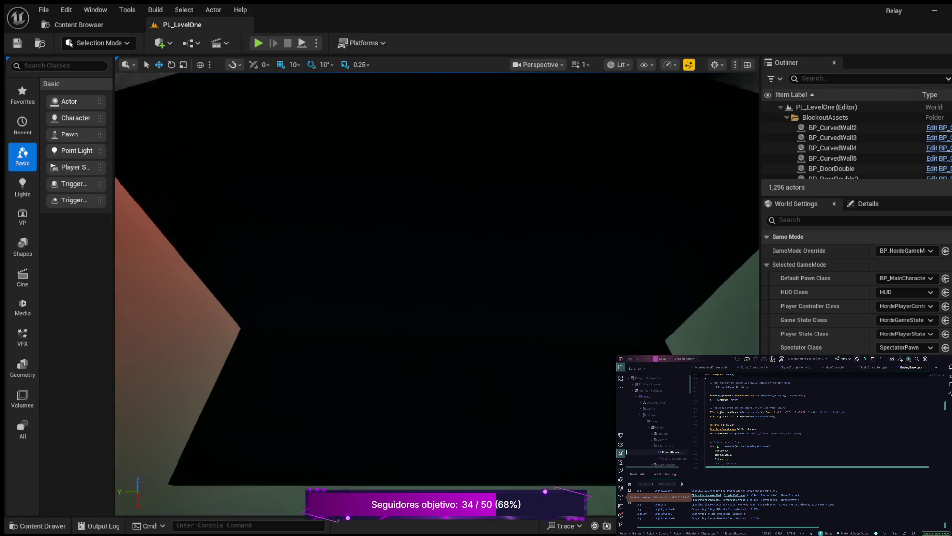
scroll(436, 258, down, 4)
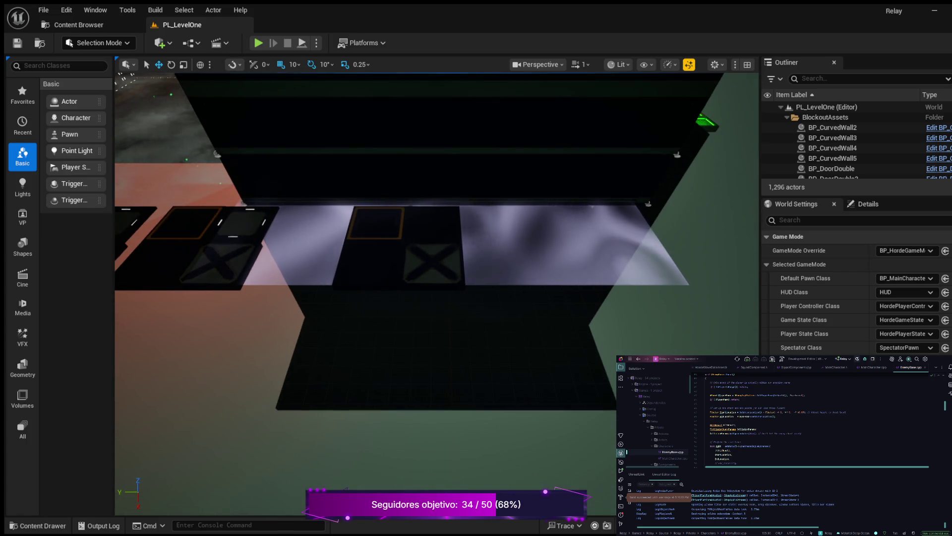
click(79, 24)
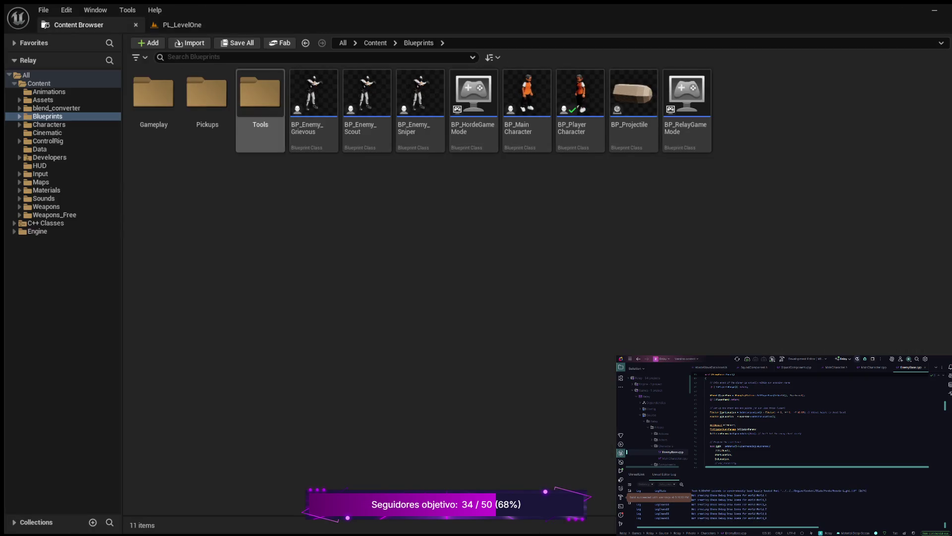
click(36, 522)
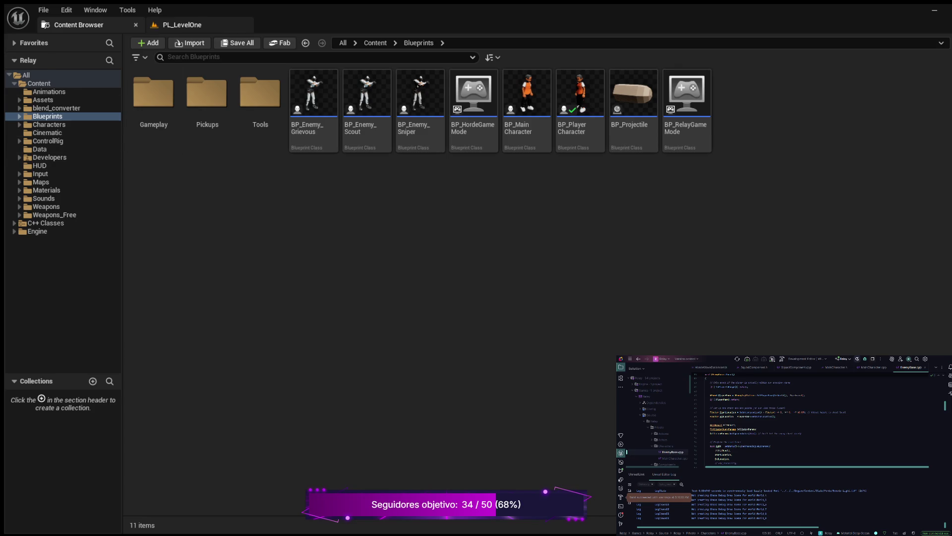
click(182, 24)
click(78, 25)
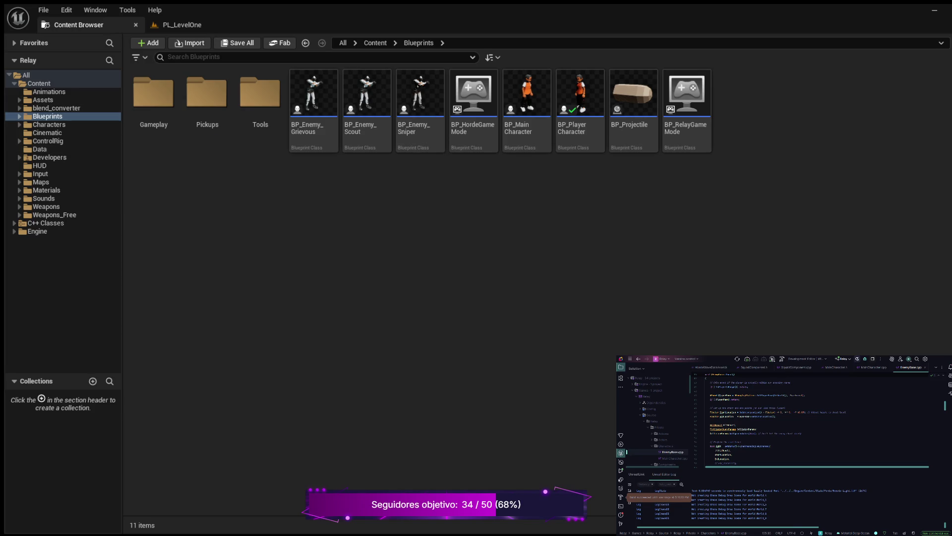
click(41, 182)
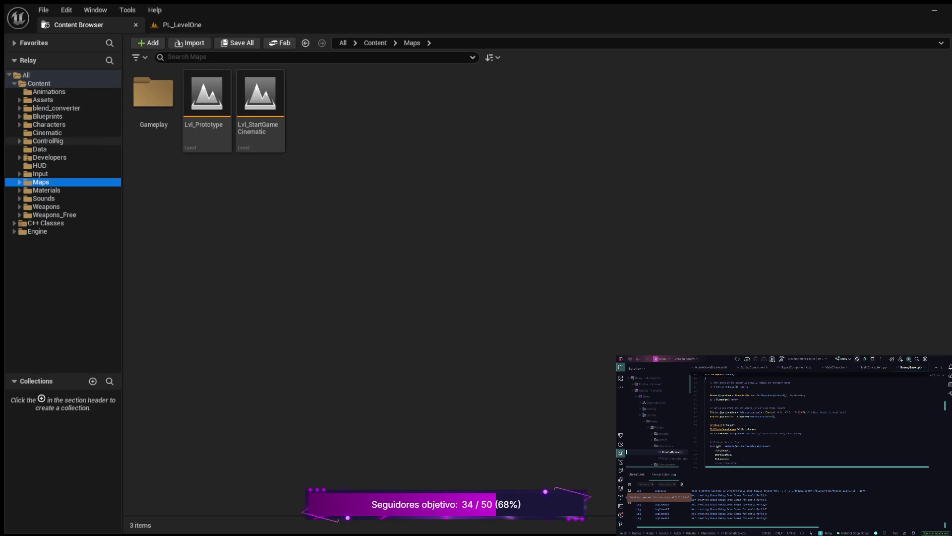
click(47, 133)
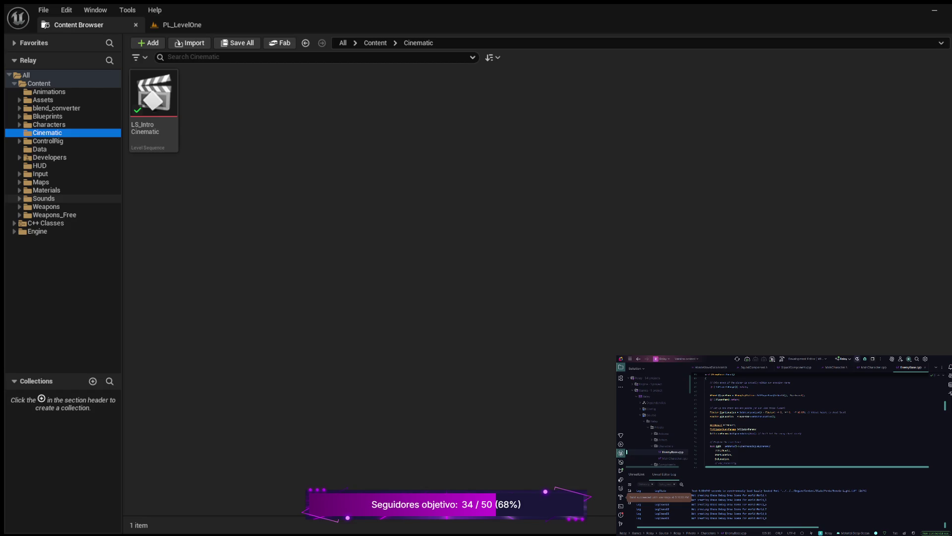
click(183, 25)
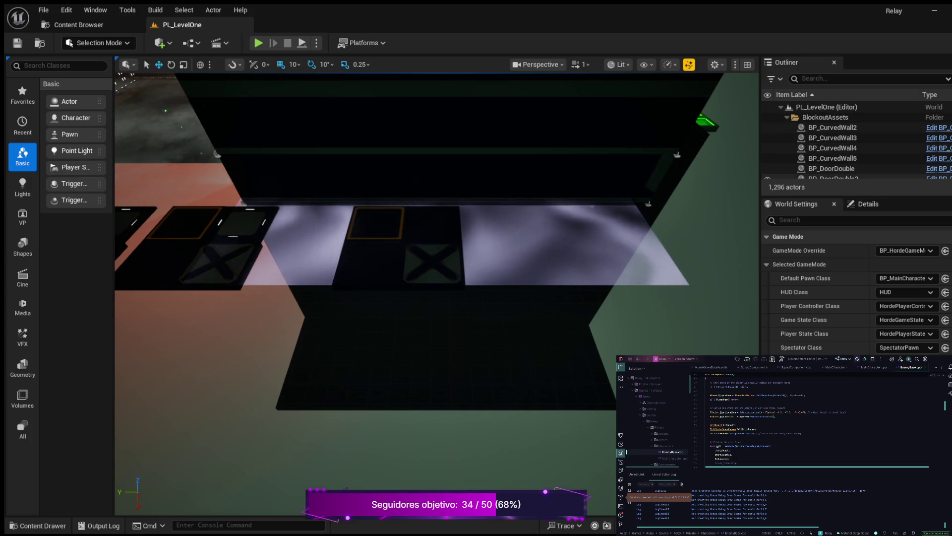
Enlarge the Outliner and collapse the BlockoutAssets, EmissiveMeshes and Lighting folders
drag(853, 196, 854, 486)
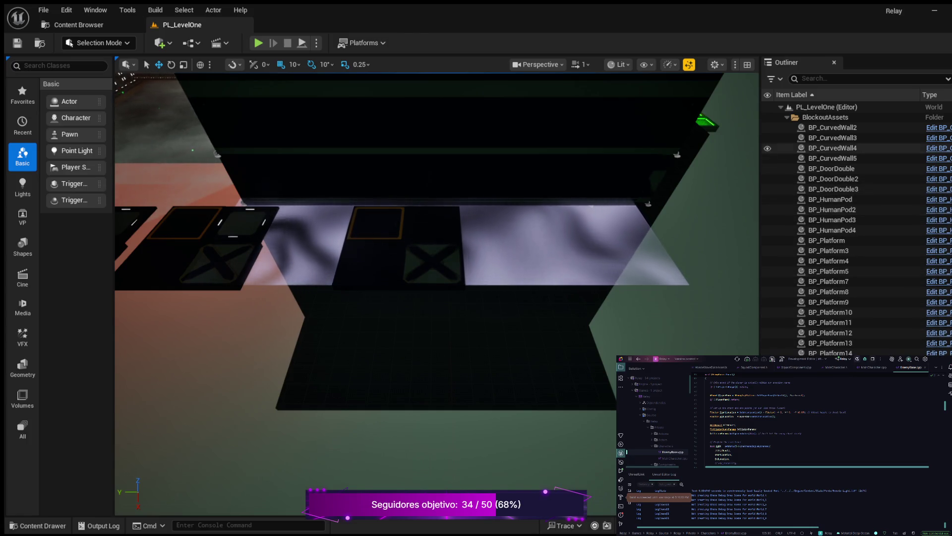
click(787, 117)
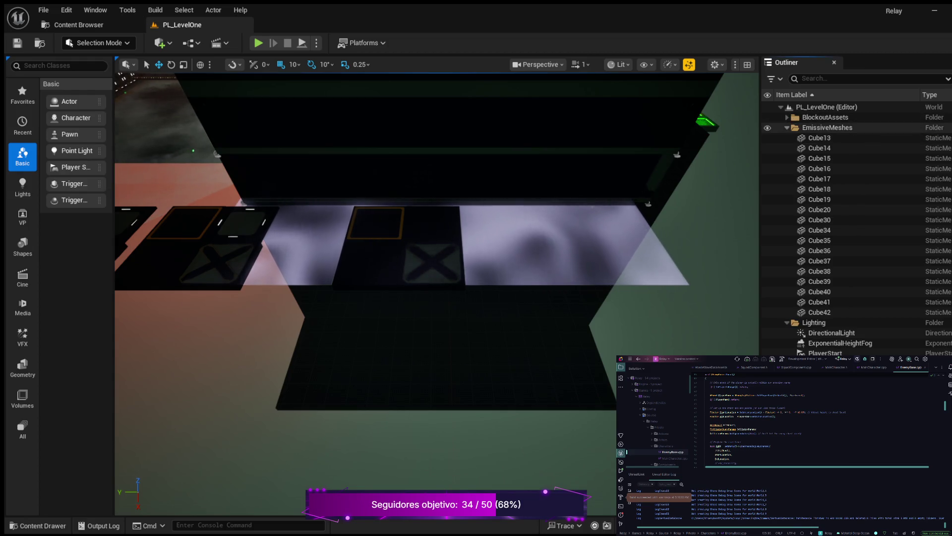
click(787, 127)
click(787, 138)
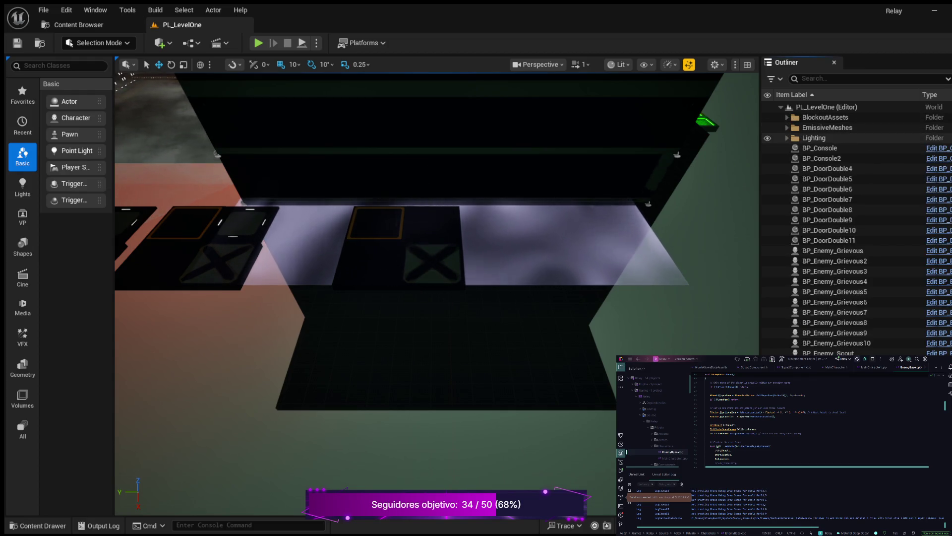
Create a folder named 'Cinematic' under the PL_LevelOne root in the Outliner
click(827, 106)
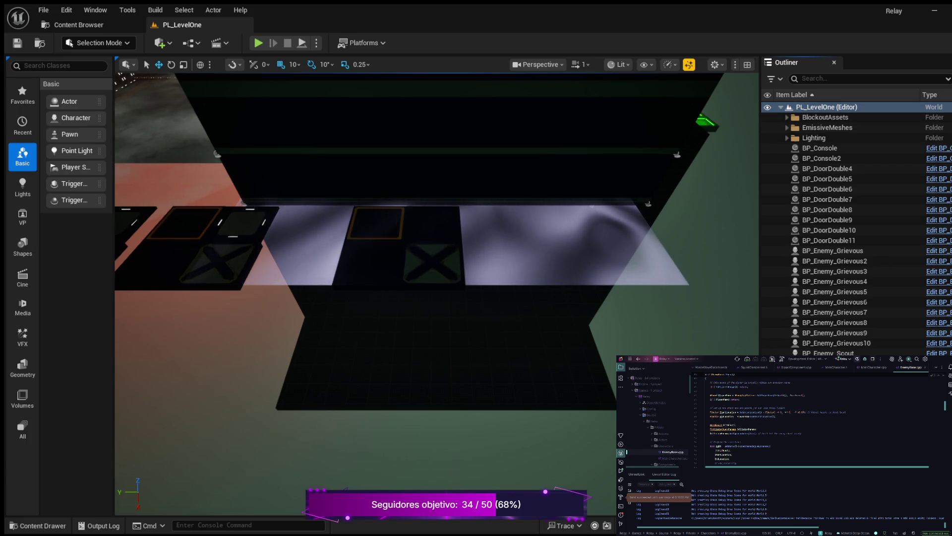
right_click(826, 107)
click(824, 127)
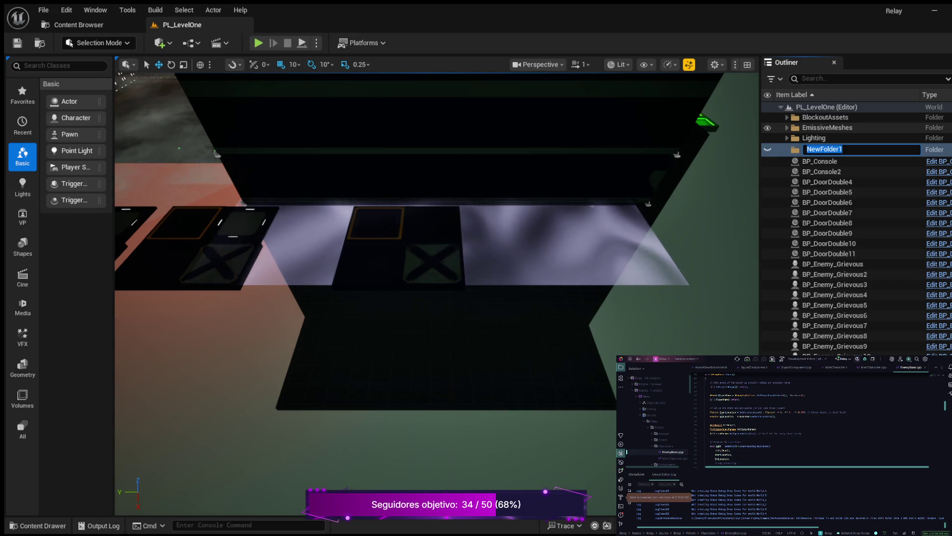
text(Cinemat)
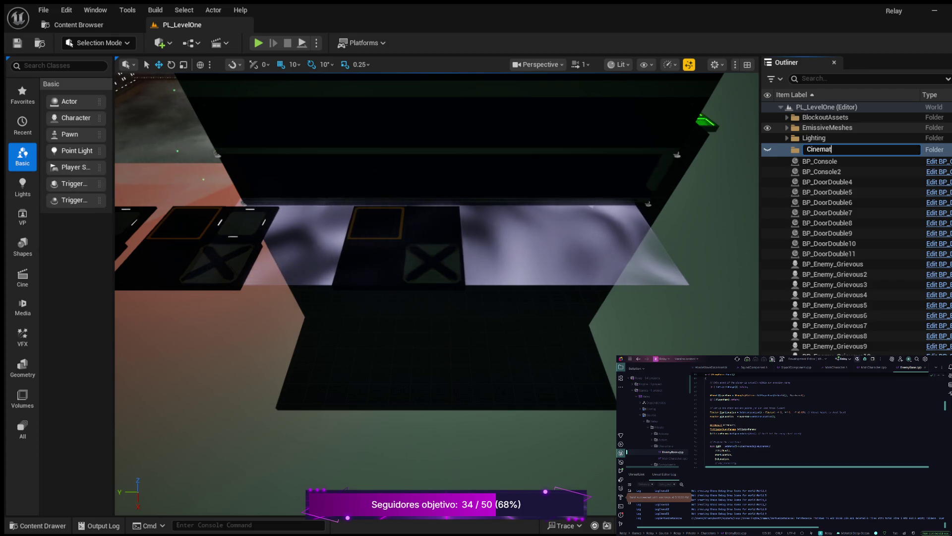
text(ic)
key(Return)
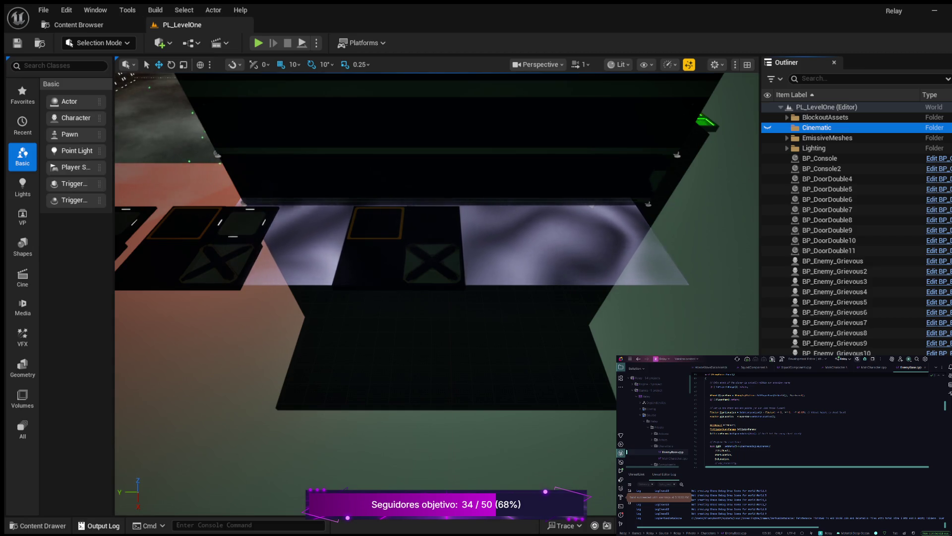
click(43, 525)
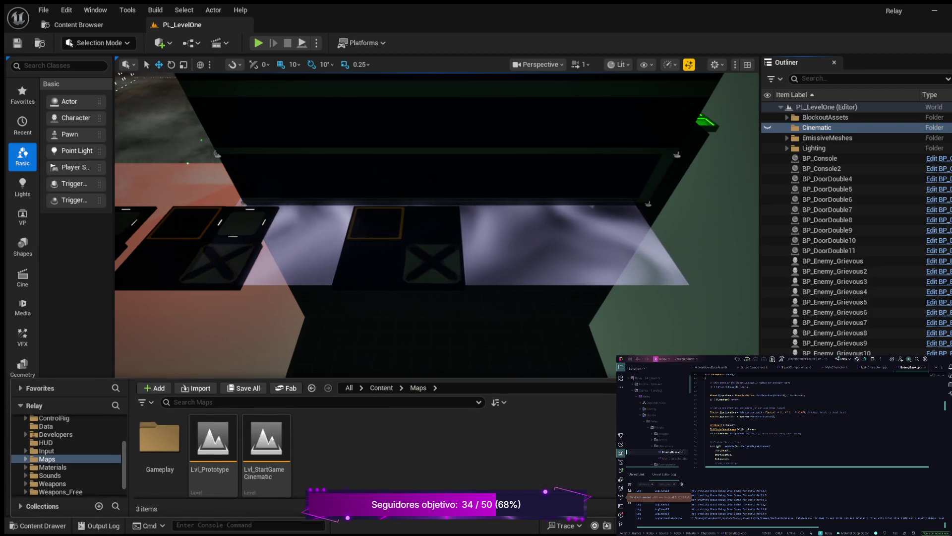
Drag LS_IntroCinematic from the Cinematic content folder into the level viewport
scroll(69, 475, up, 2)
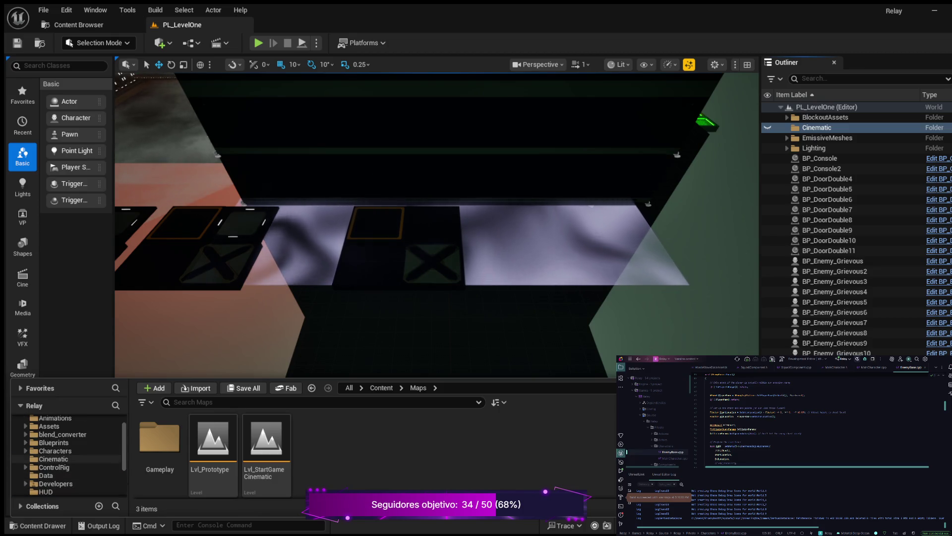
click(54, 459)
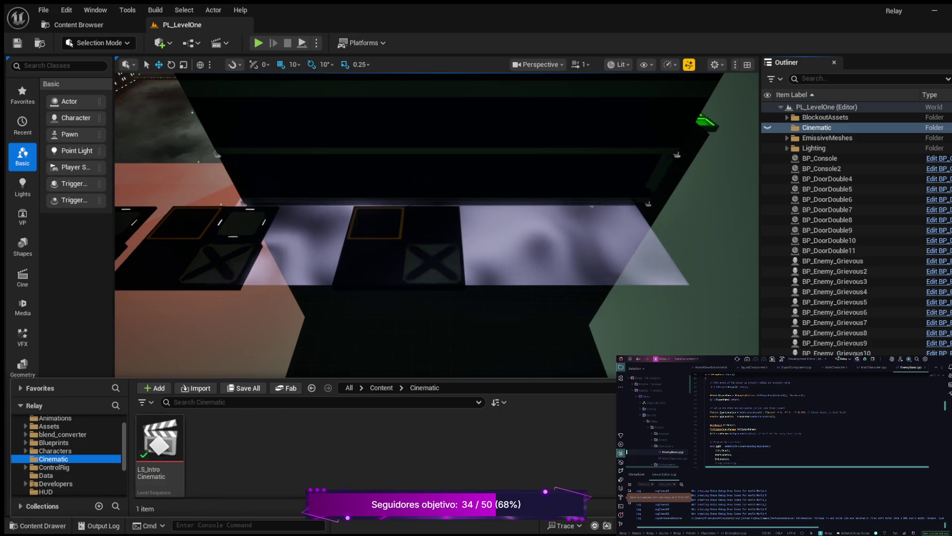
drag(159, 439, 680, 271)
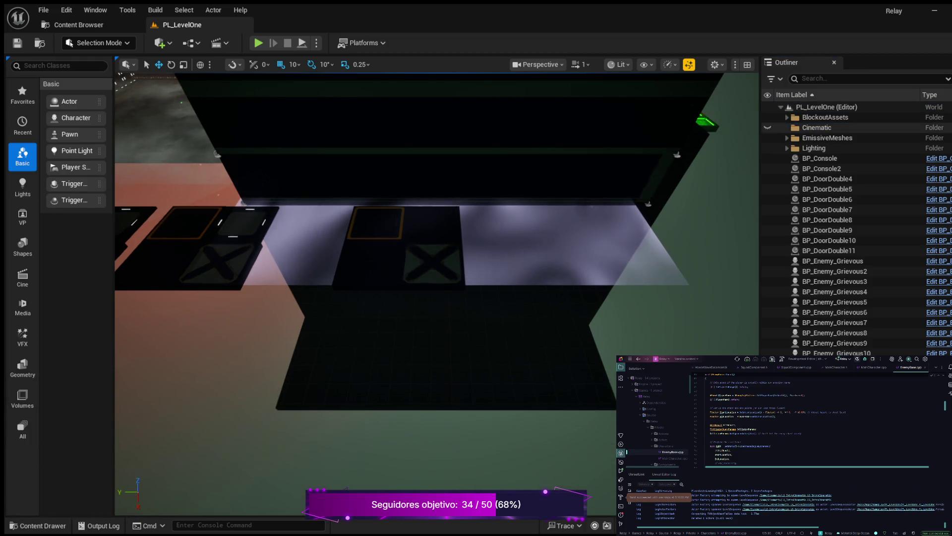
click(817, 127)
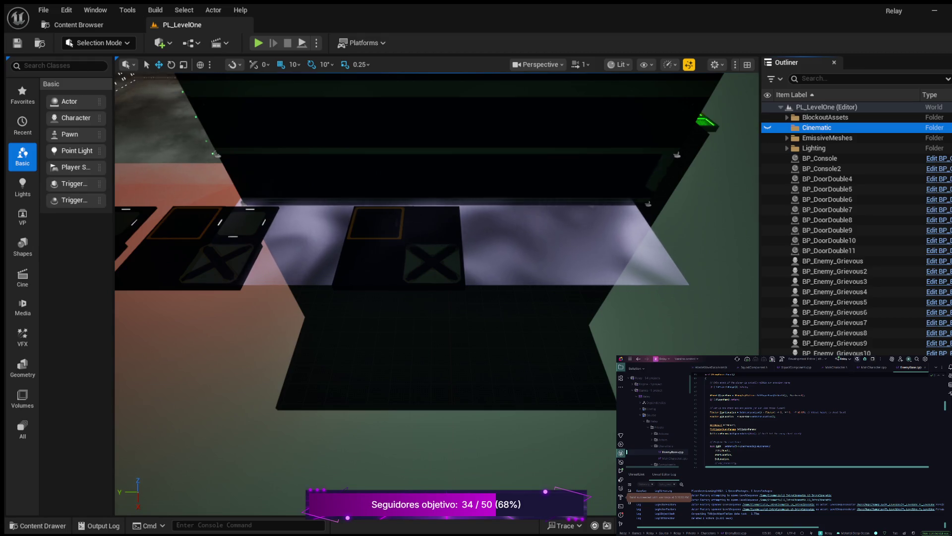
Reselect the Cinematic Outliner folder and bring the Content Browser tab to the front
click(37, 526)
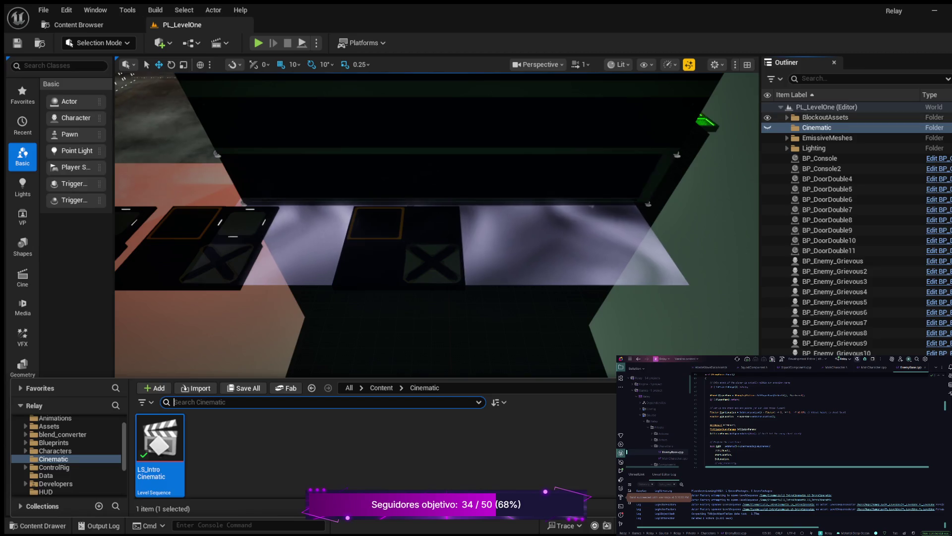
key(ctrl+space)
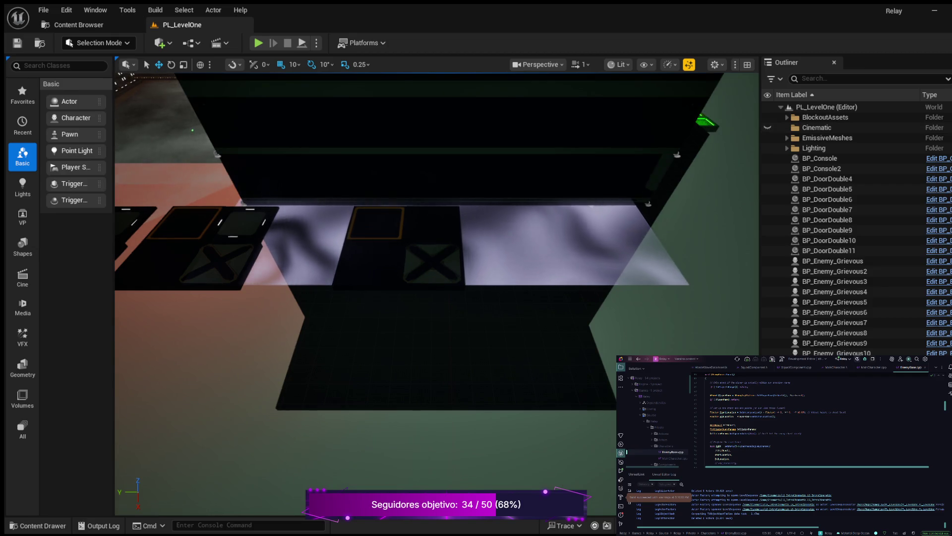
scroll(437, 292, down, 5)
scroll(437, 293, down, 3)
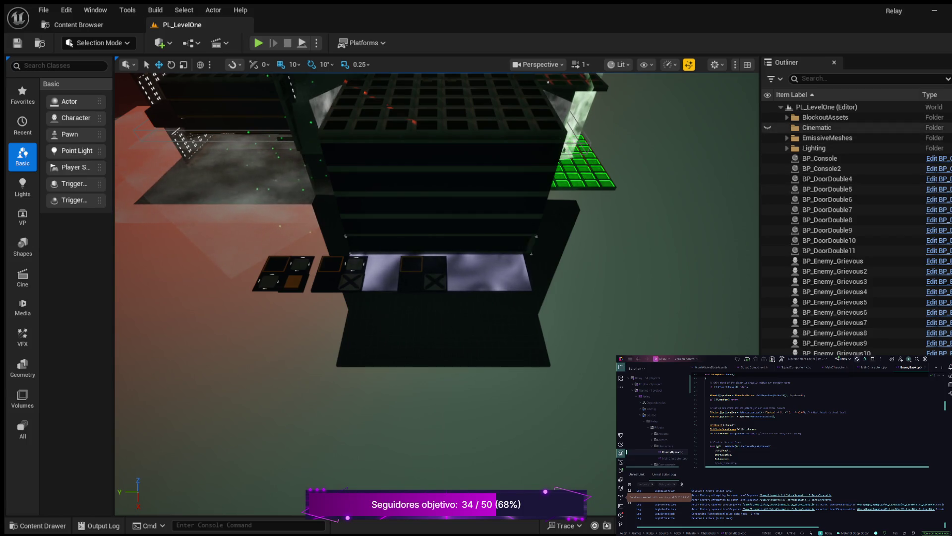
click(818, 128)
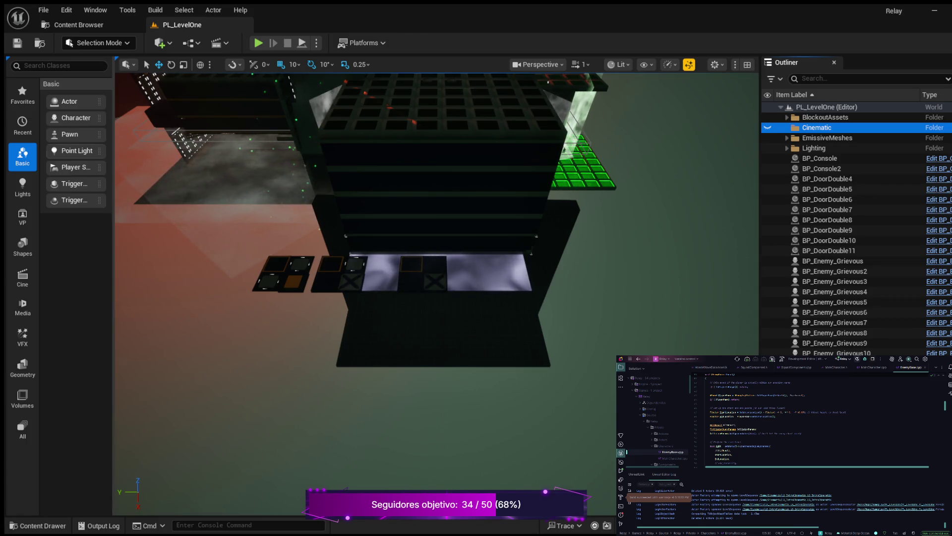
click(79, 25)
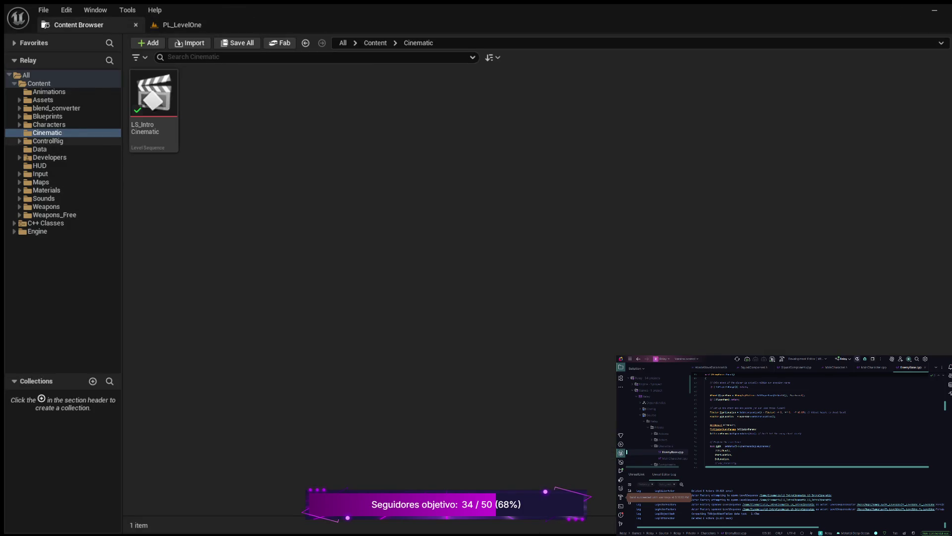
Open Lvl_Prototype from Maps and play-test it once via Alt+P and Play Game
click(40, 182)
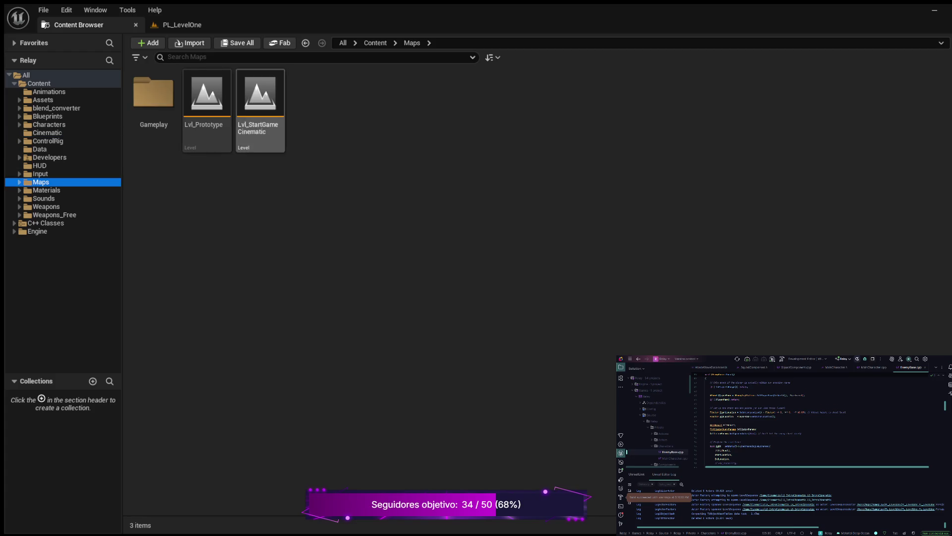
double_click(207, 99)
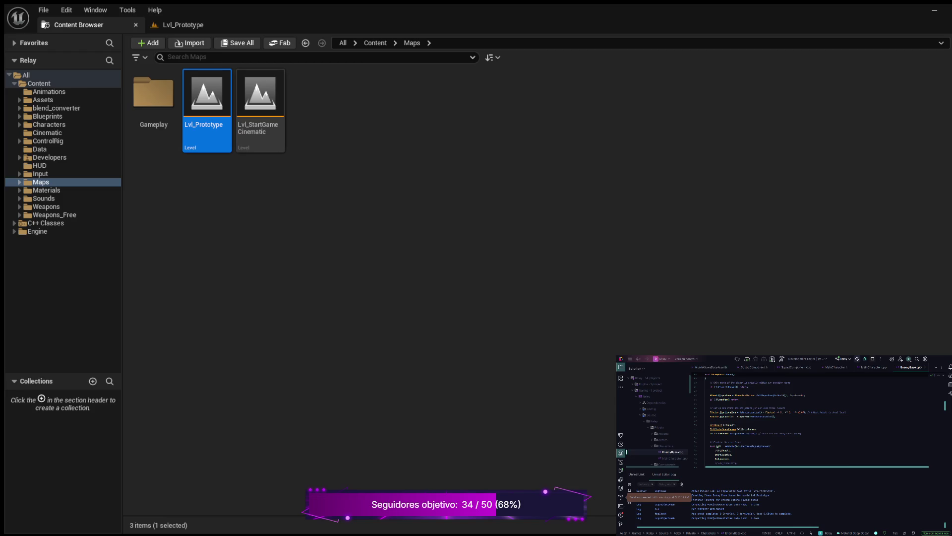
click(184, 25)
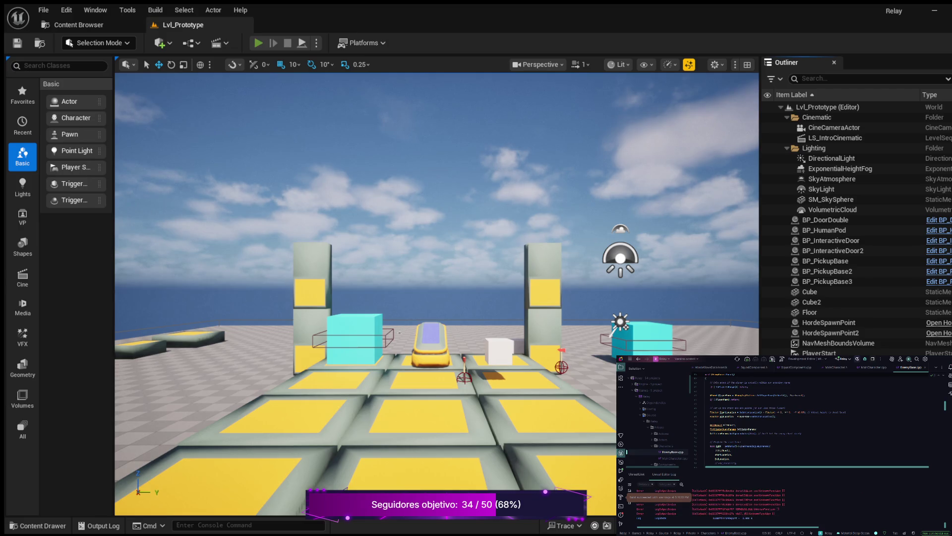
key(alt+p)
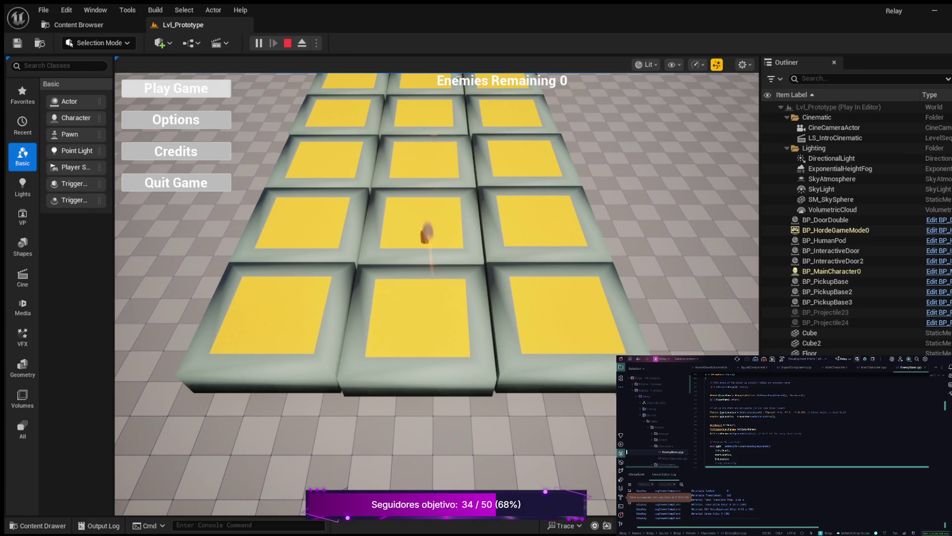
click(197, 90)
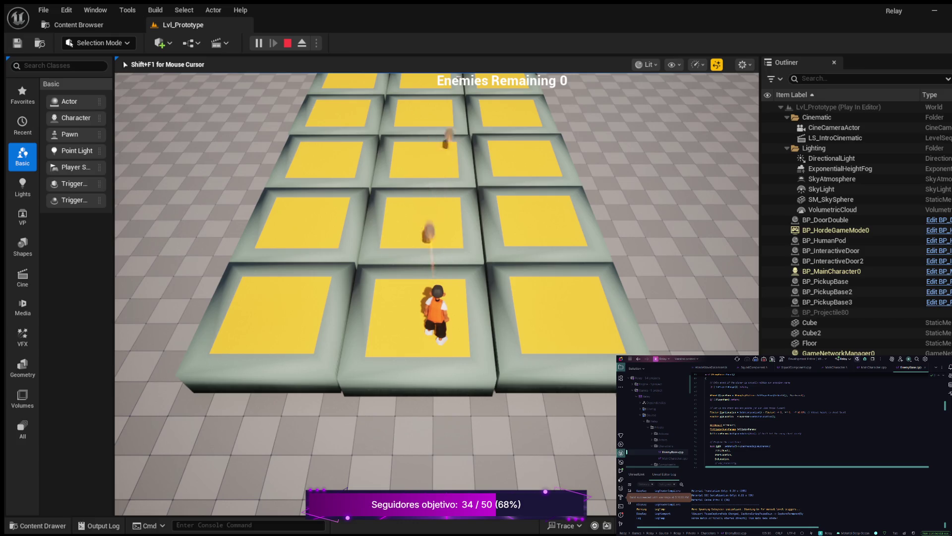
key(Escape)
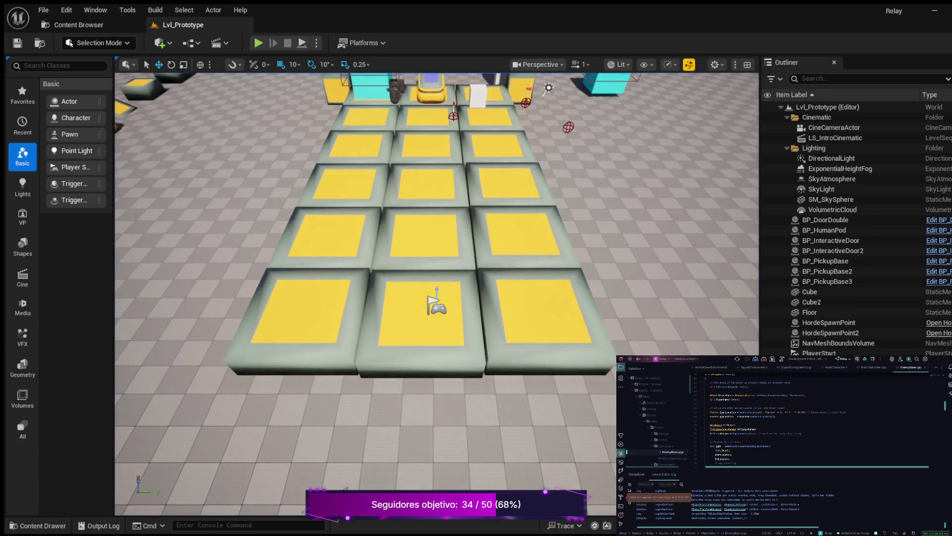
Play-test Lvl_Prototype a second time, then stop and return to the editor
key(alt+p)
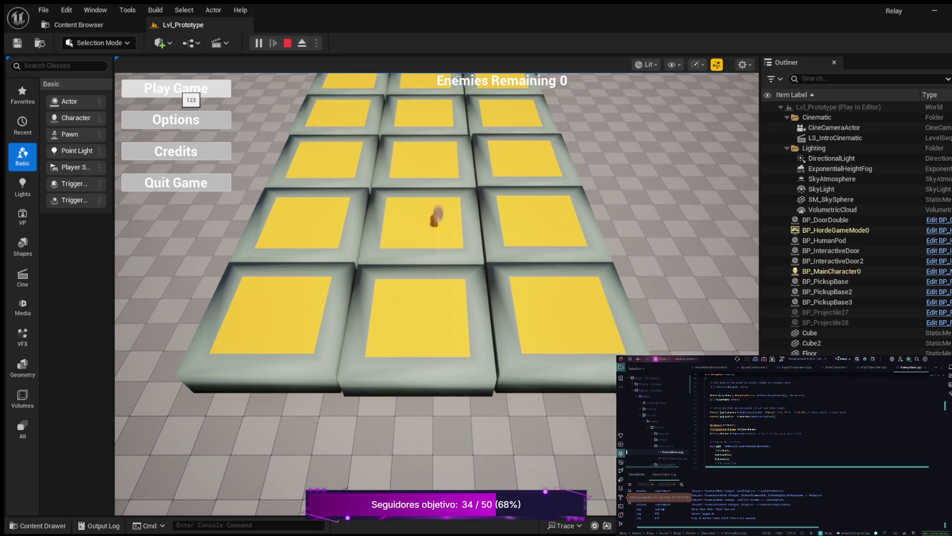
click(182, 91)
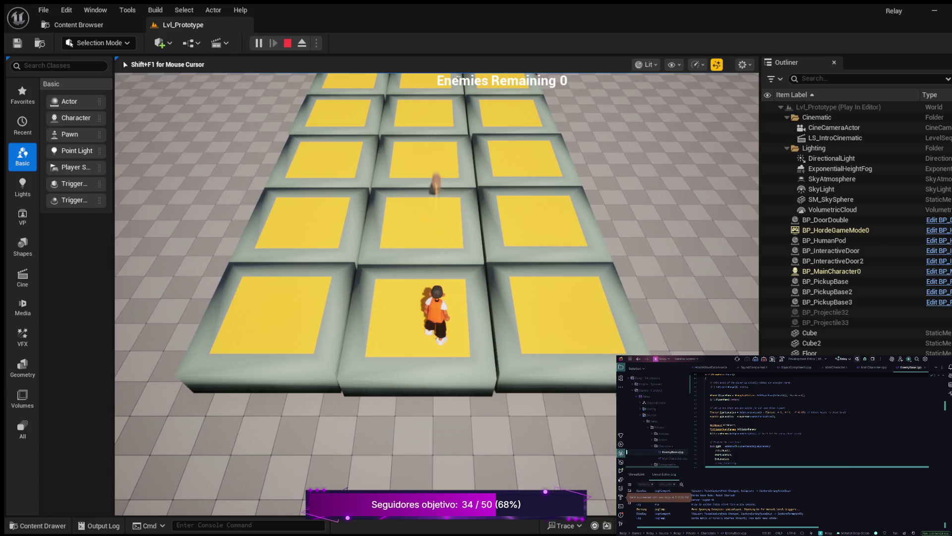
key(Escape)
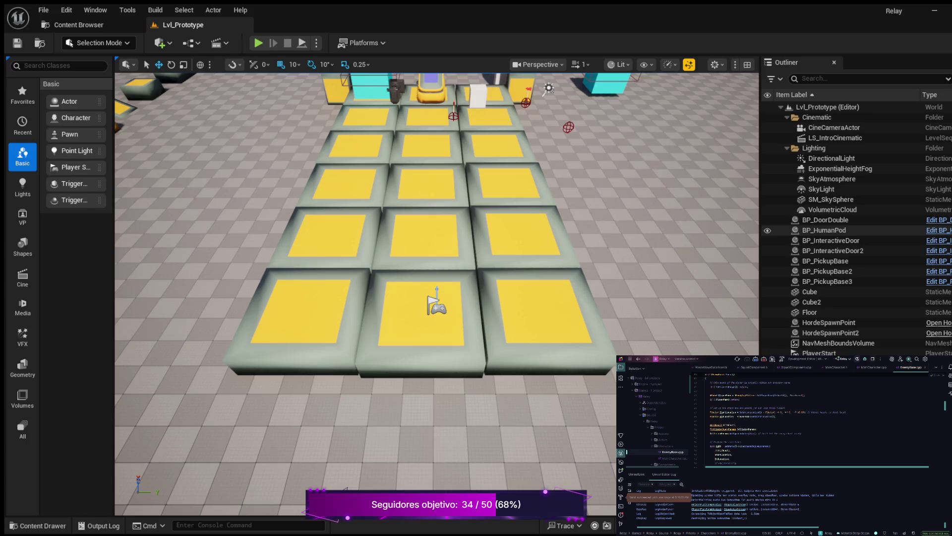
scroll(843, 234, down, 1)
Show the Blueprints folder in the Content Drawer and open BP_MainCharacter
scroll(843, 234, down, 10)
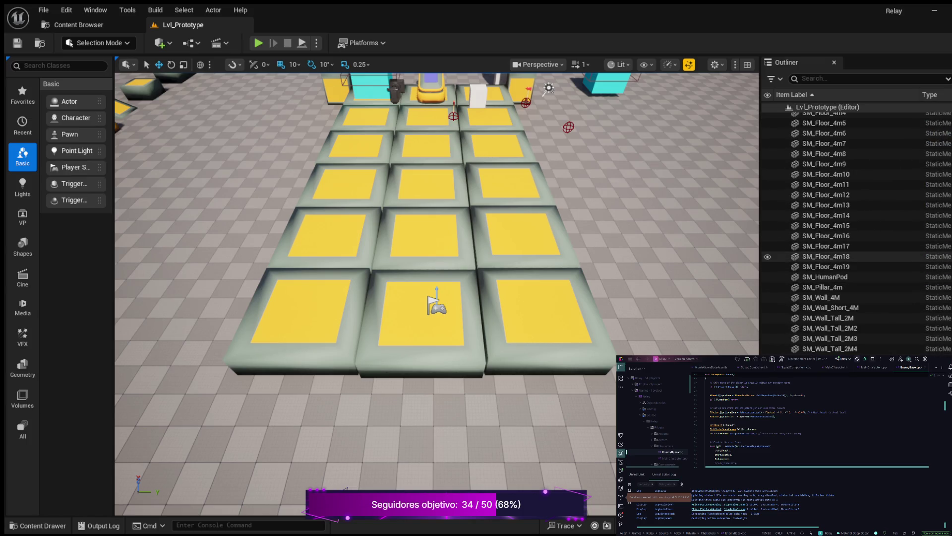
scroll(843, 257, up, 10)
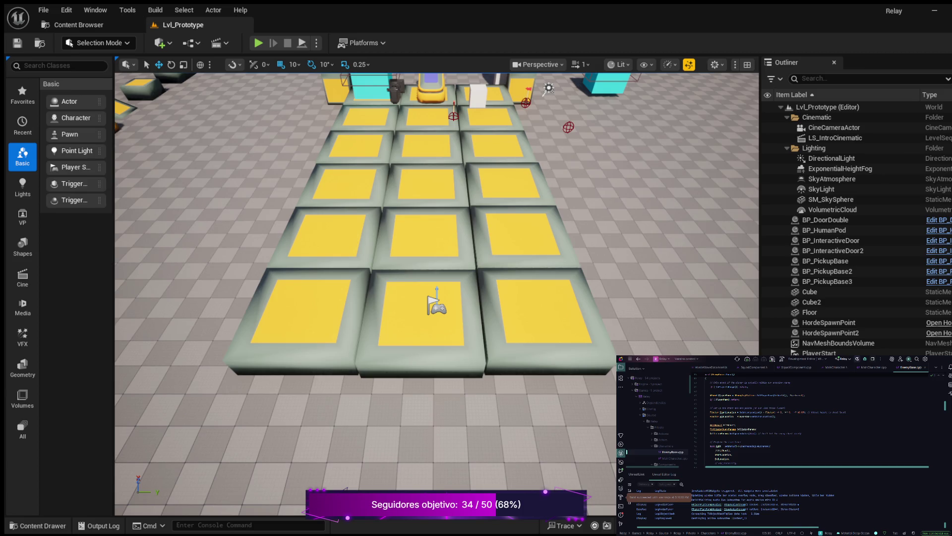
click(38, 525)
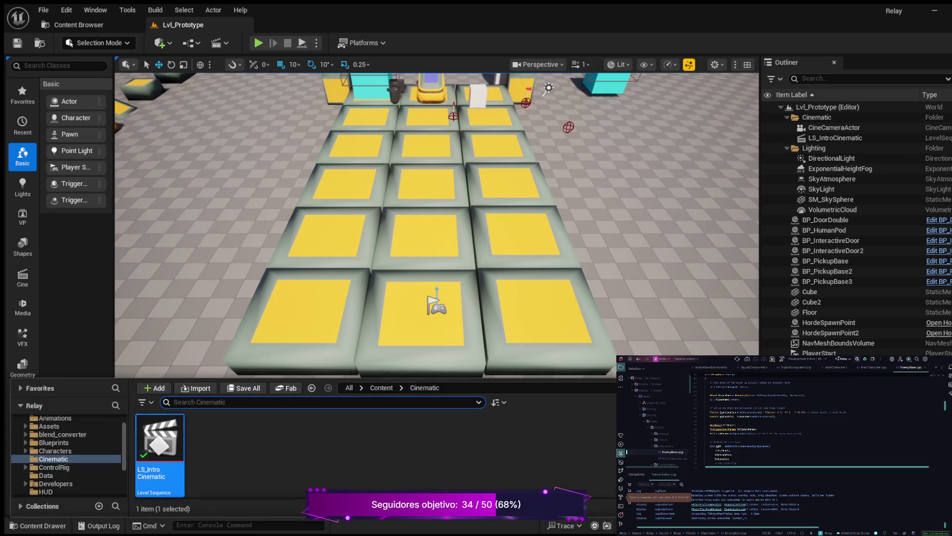
click(53, 462)
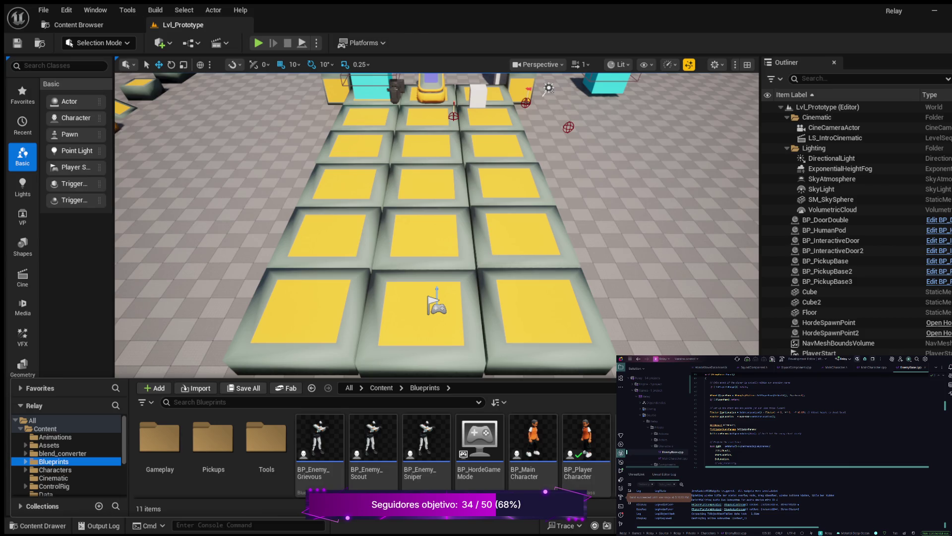
double_click(533, 438)
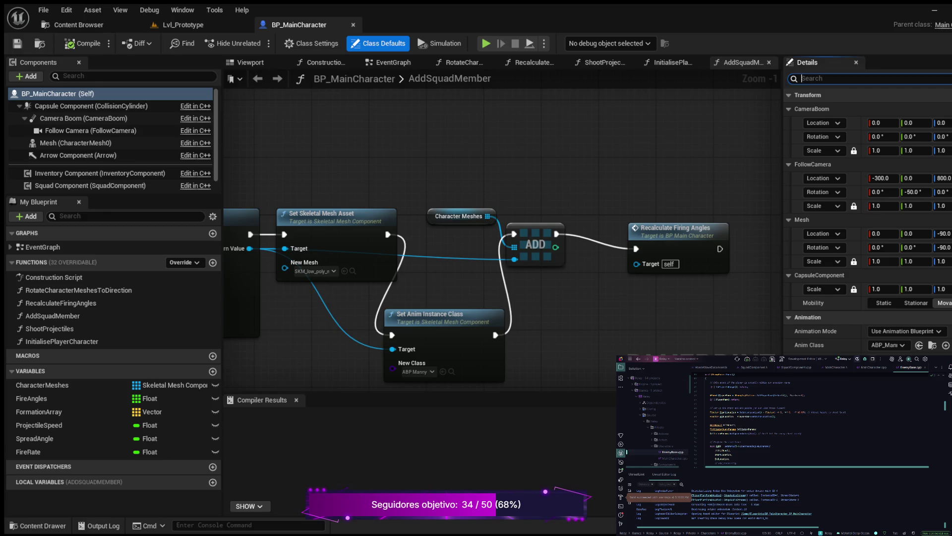
Search BP_MainCharacter's Details for 'input', then clear the filter and browse the class defaults
text(input)
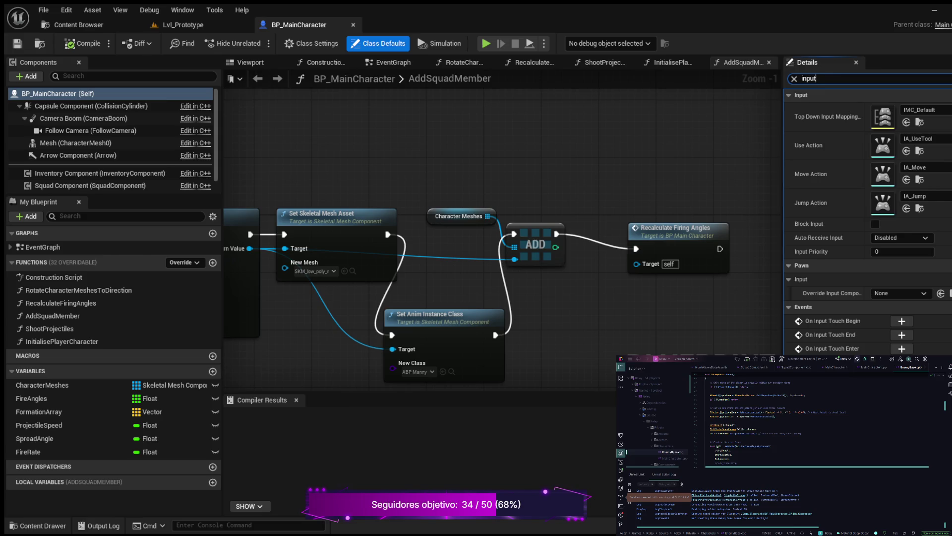
mouse_move(347, 151)
mouse_down()
mouse_move(459, 152)
mouse_move(471, 128)
mouse_move(432, 127)
mouse_up()
scroll(459, 151, up, 1)
scroll(459, 151, down, 2)
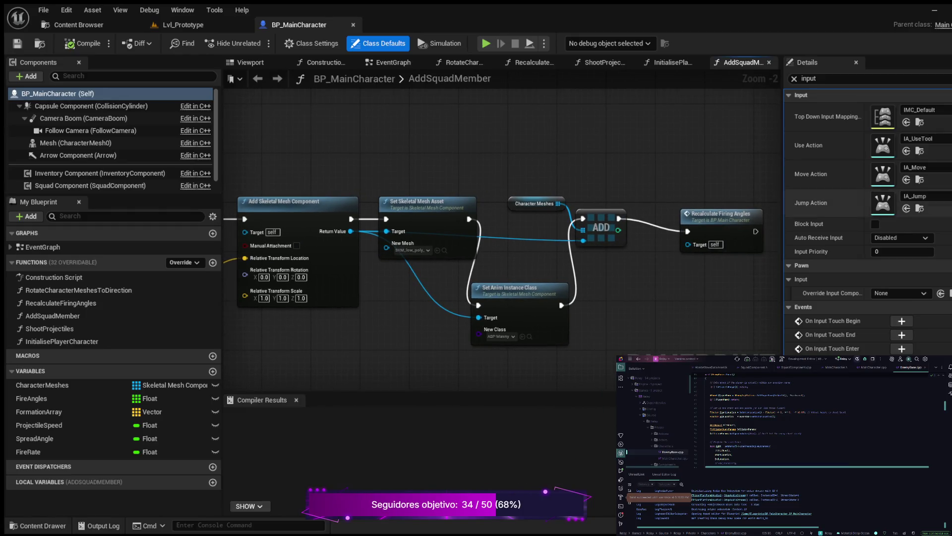
click(794, 78)
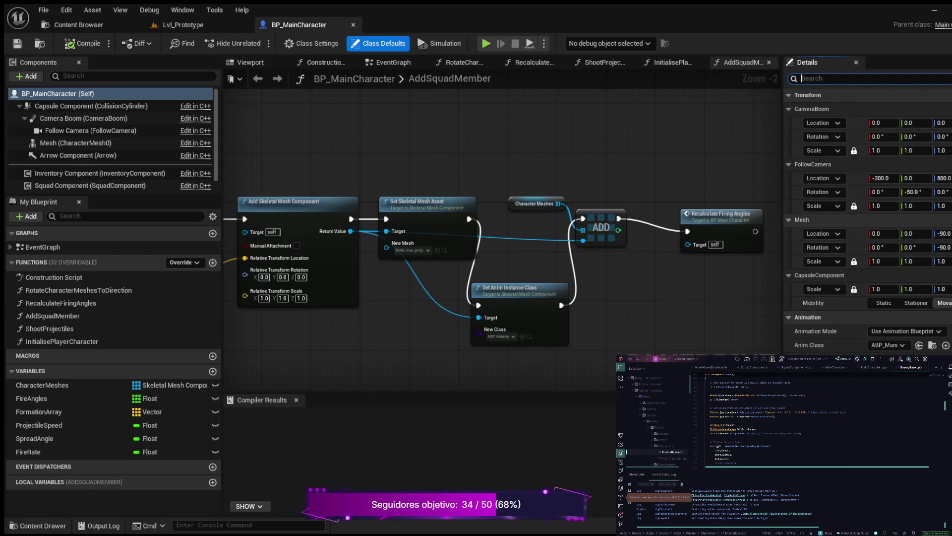
scroll(843, 233, down, 3)
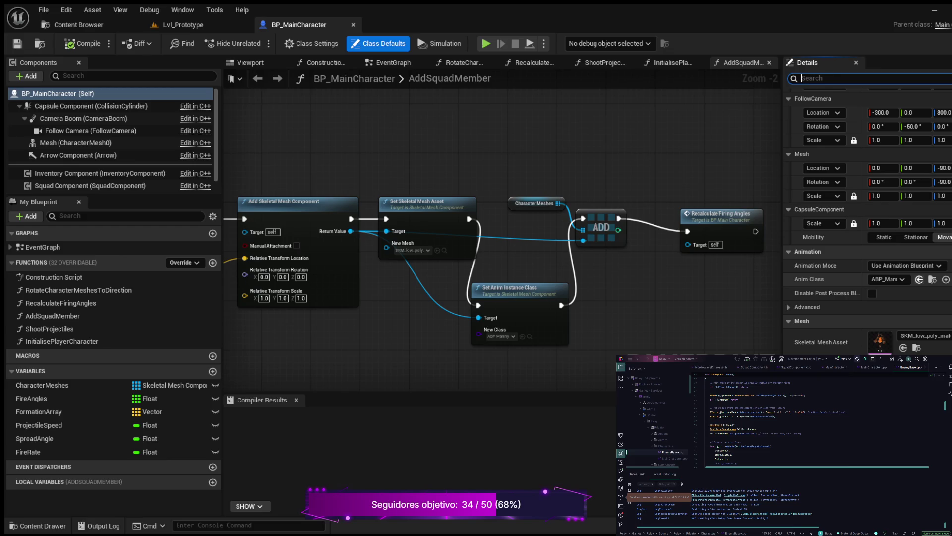
scroll(868, 223, down, 10)
scroll(868, 223, down, 10)
scroll(868, 223, down, 10)
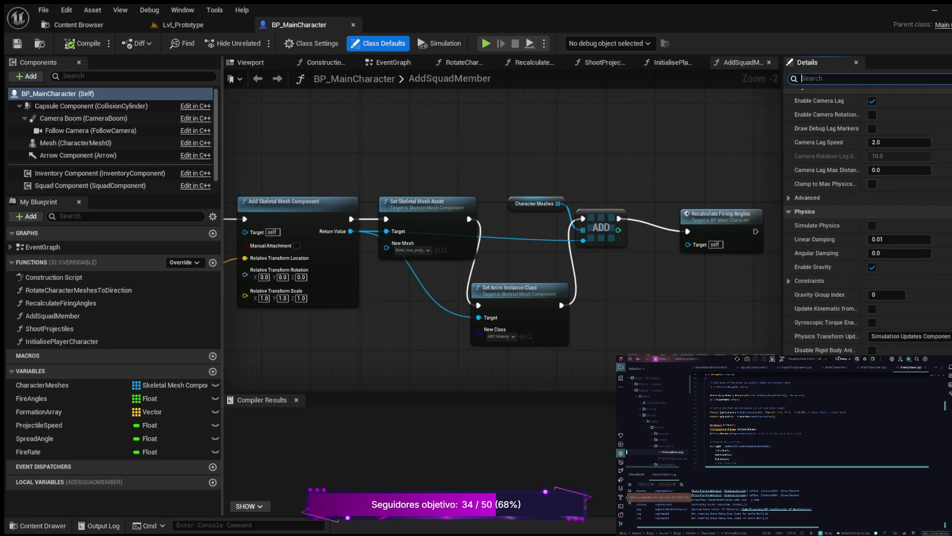
scroll(773, 178, up, 1)
scroll(868, 223, up, 10)
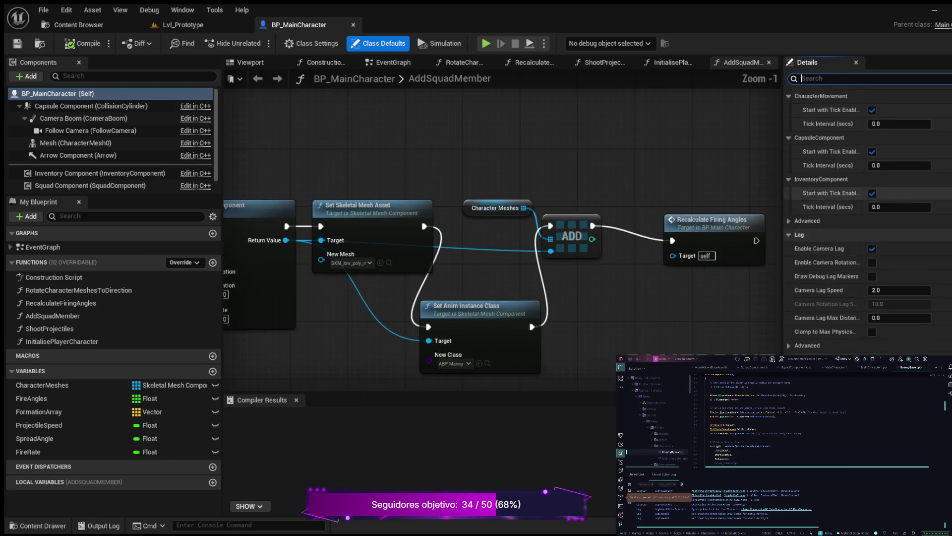
scroll(868, 223, up, 5)
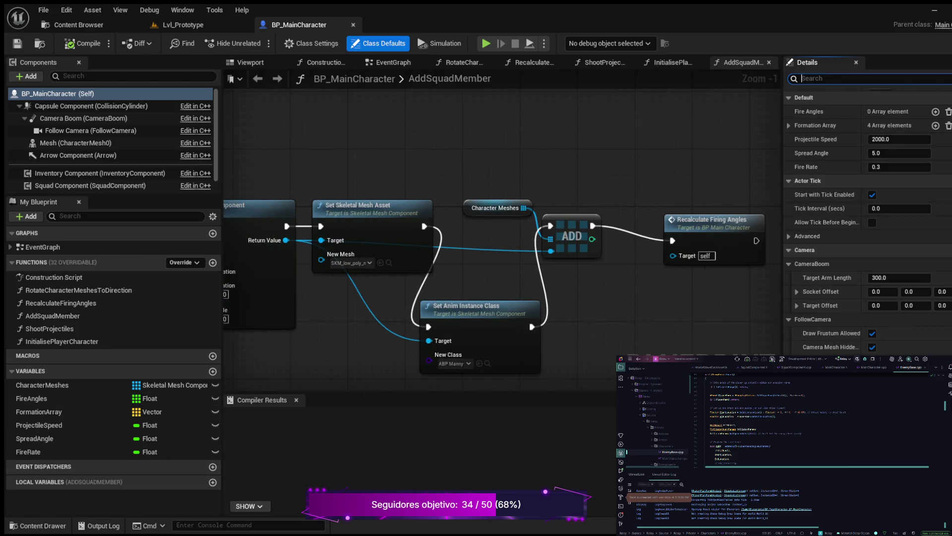
Open IMC_Default from Content > Input and expand IA_Move to view its W, S, A, D keys
click(37, 526)
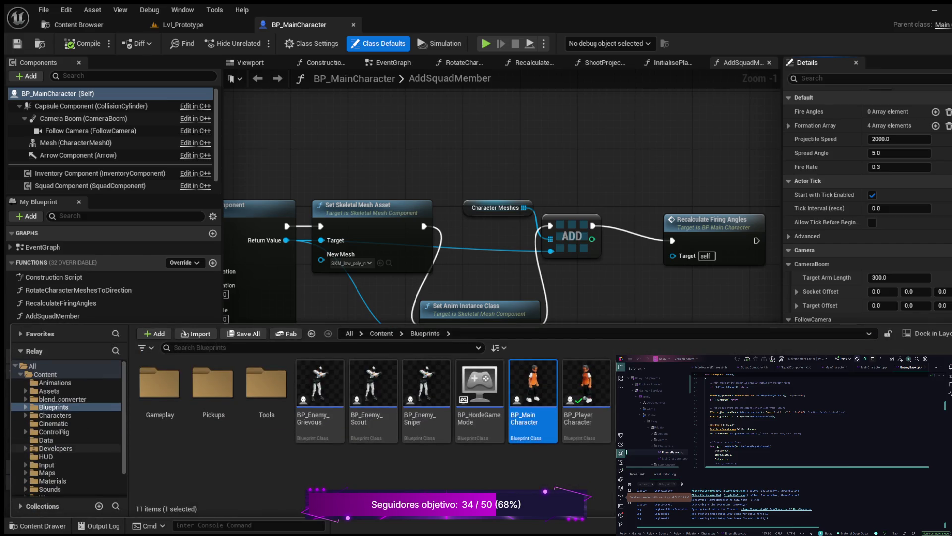
click(46, 465)
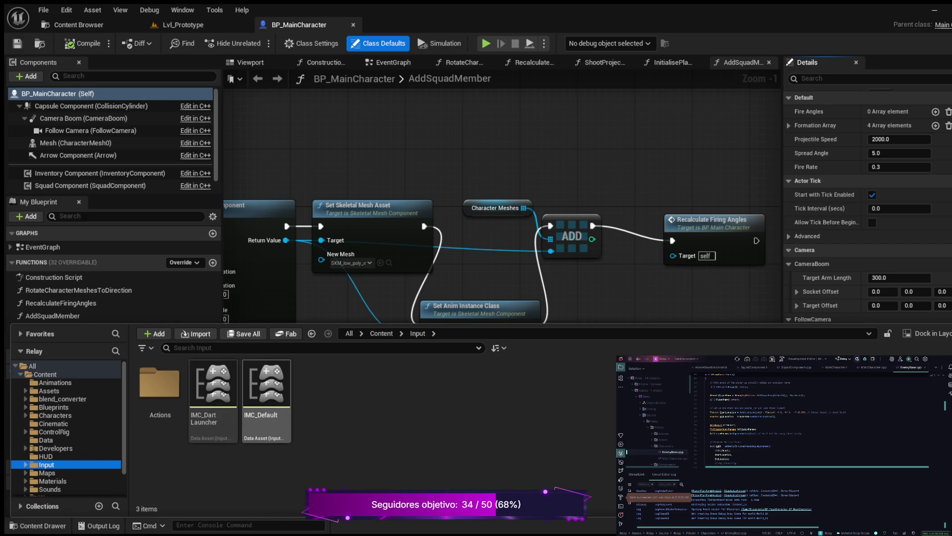
click(266, 392)
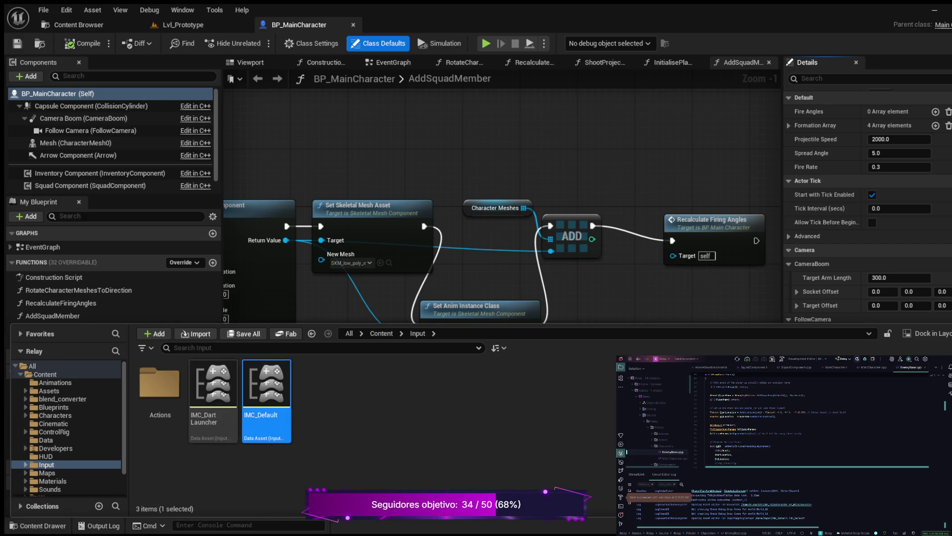
key(ctrl+space)
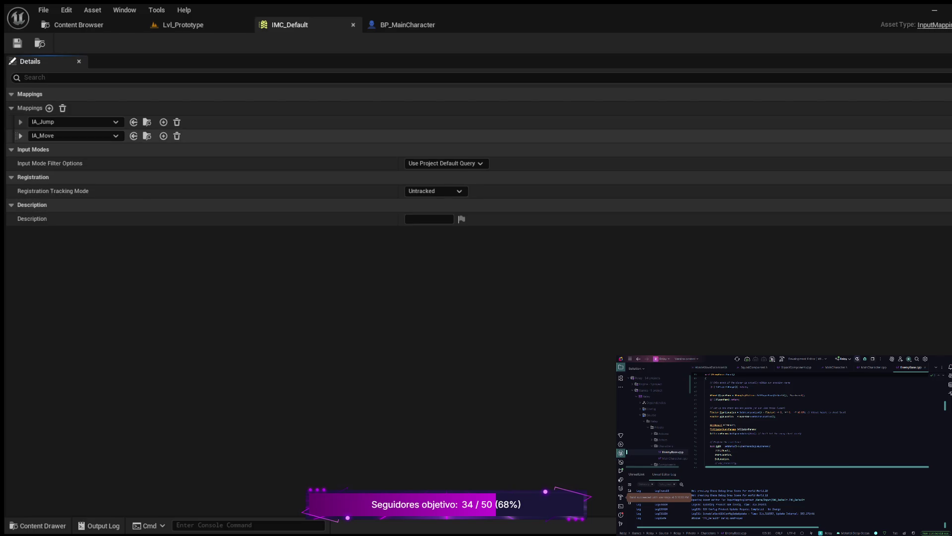
click(21, 135)
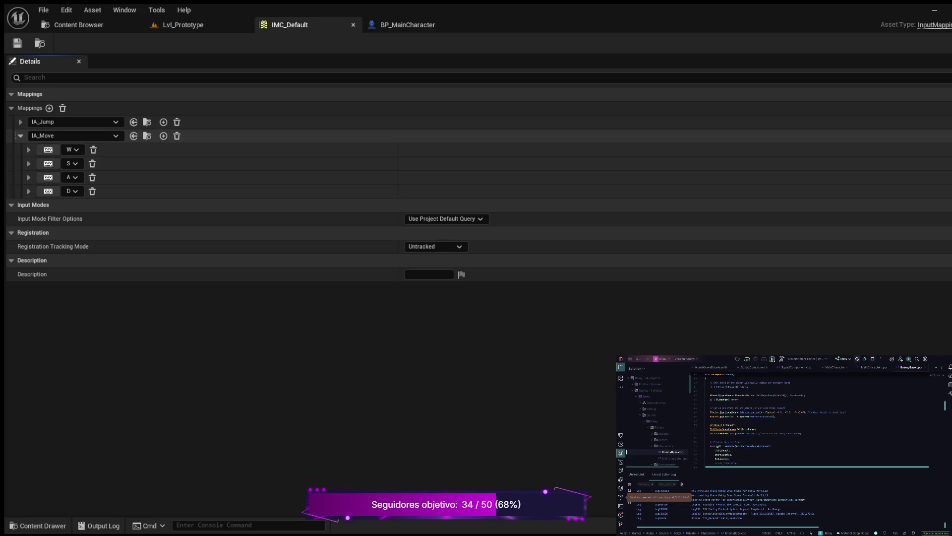
click(21, 135)
Check that BP_MainCharacter's input properties use IMC_Default and IA_Move, then switch to Lvl_Prototype
click(407, 24)
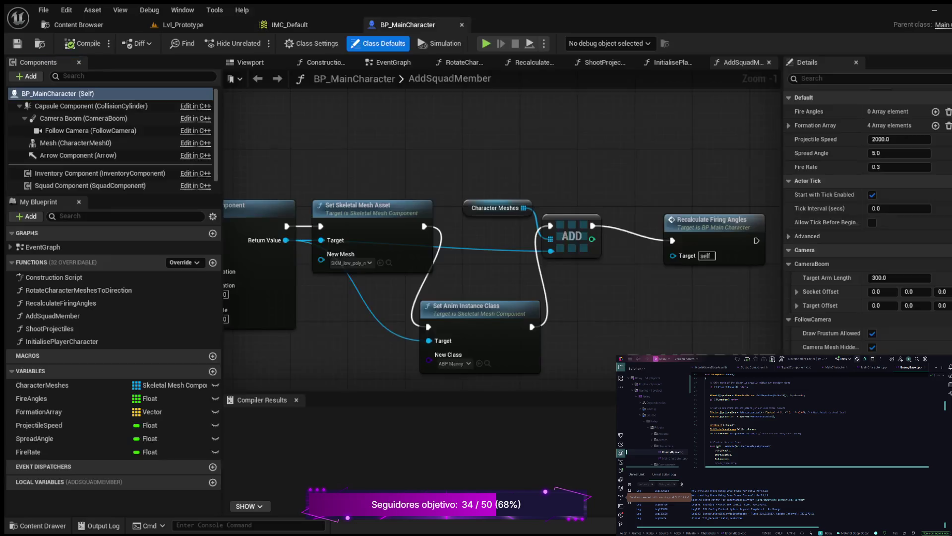
scroll(868, 221, down, 10)
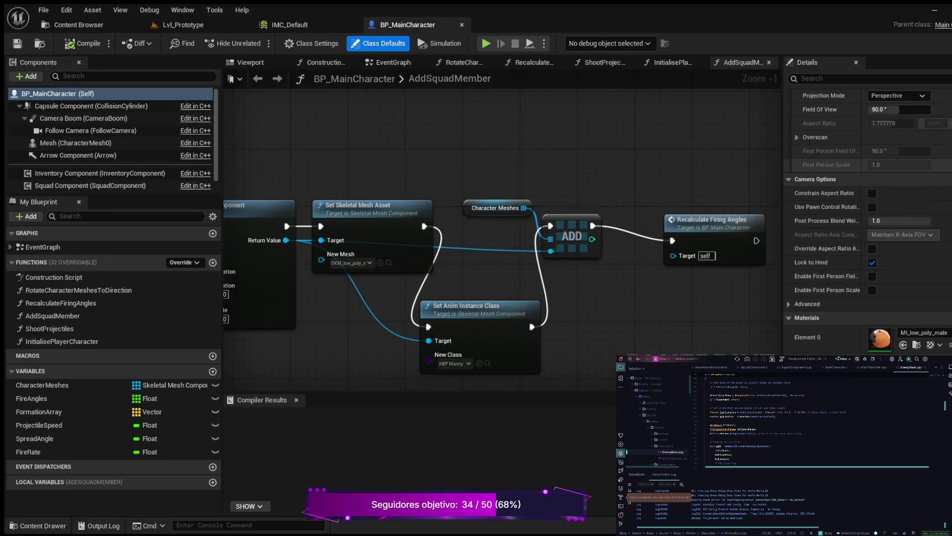
scroll(868, 221, up, 8)
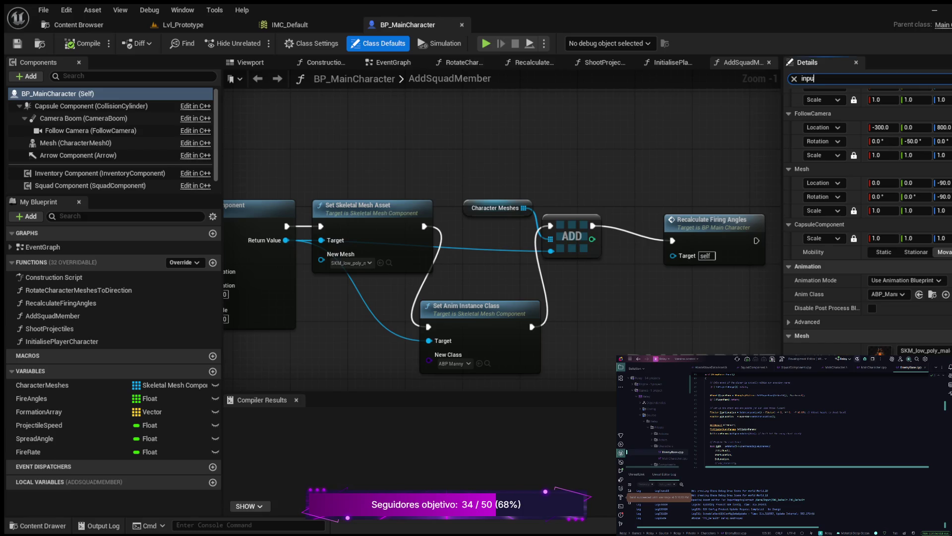
text(t)
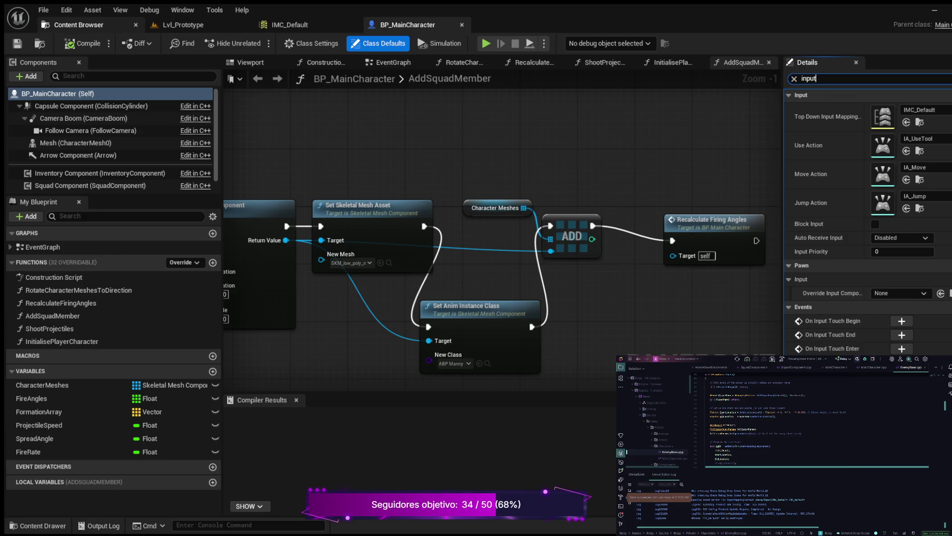
click(183, 25)
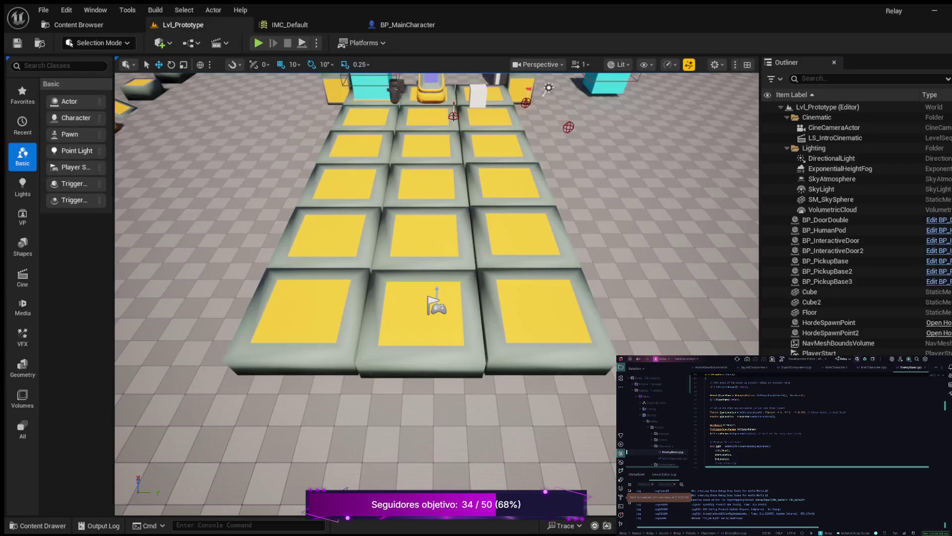
Orbit the viewport to inspect the floor tiles, then start Play in Editor
scroll(436, 293, down, 3)
drag(437, 298, 346, 281)
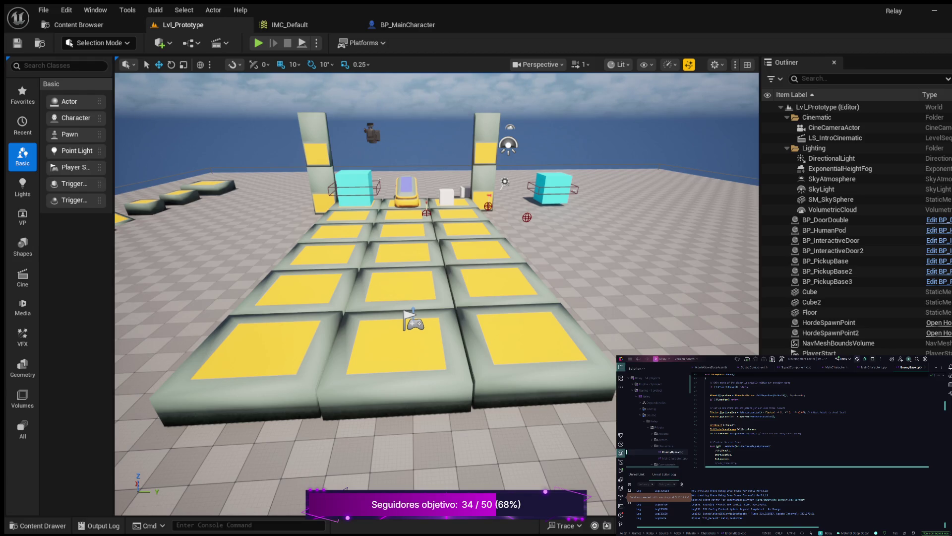
click(531, 347)
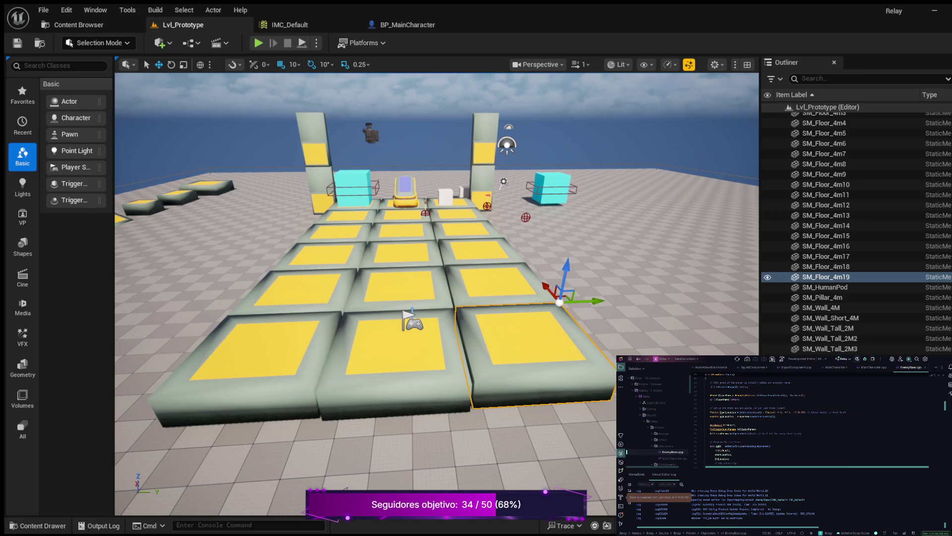
click(258, 43)
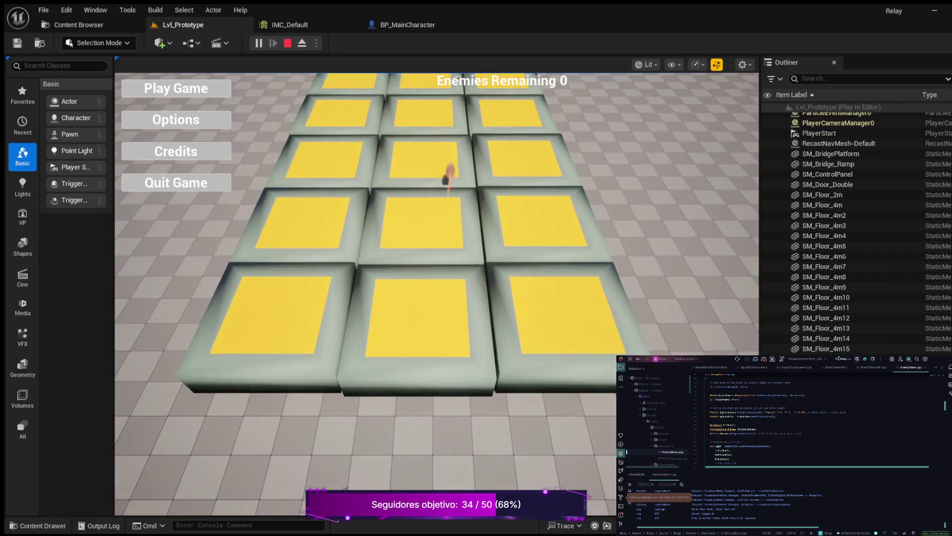
Choose Play Game from the main menu, then stop the session with Esc
click(176, 88)
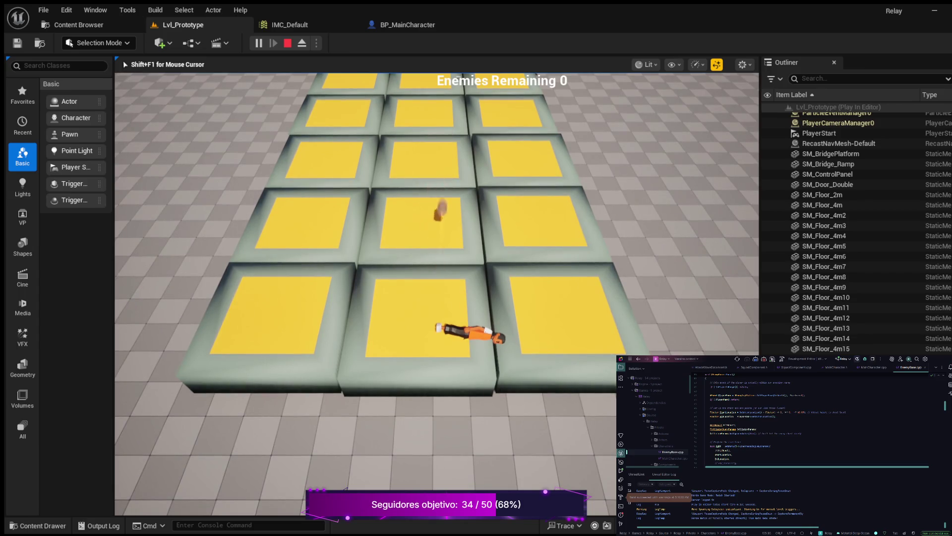
key(Escape)
scroll(436, 293, down, 1)
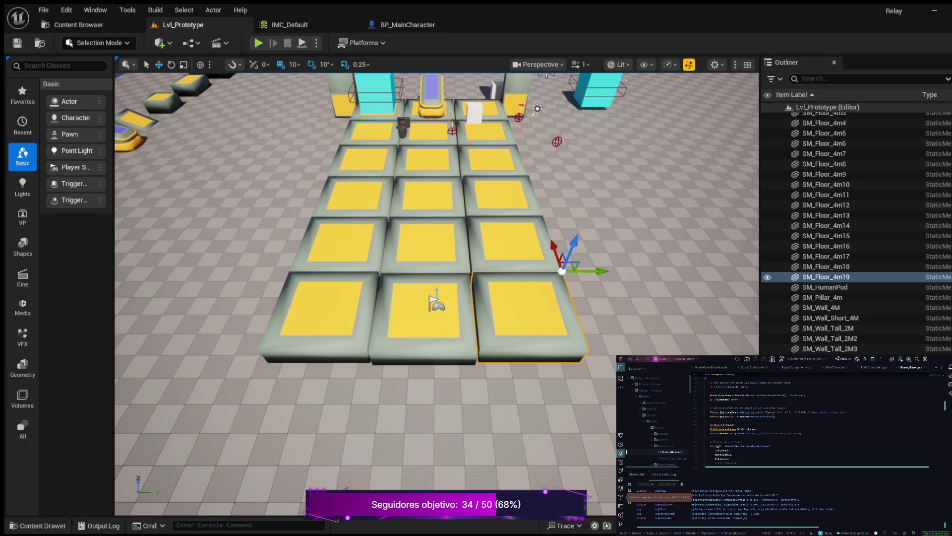
scroll(843, 286, up, 10)
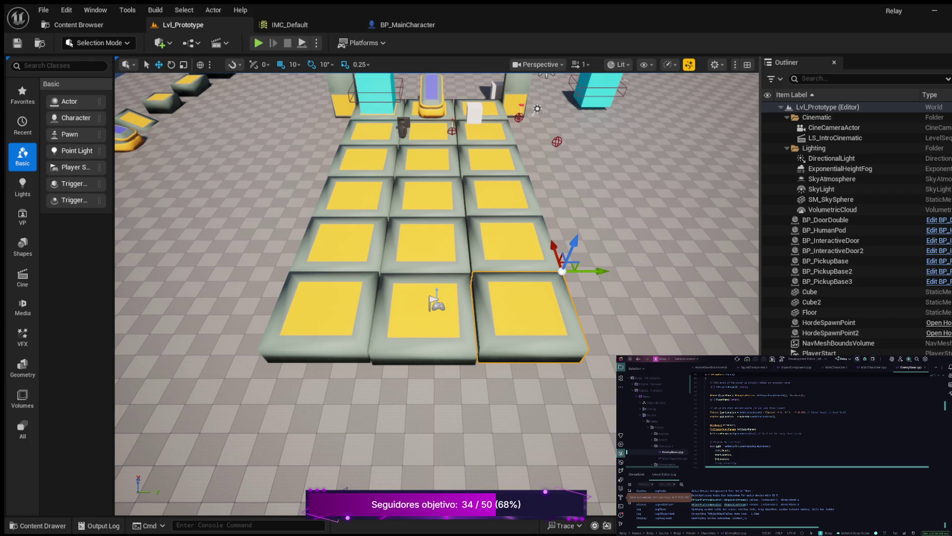
Inspect IMC_Default's Space Bar jump binding and W's Swizzle Input Axis Values modifier, then return to BP_MainCharacter
click(289, 25)
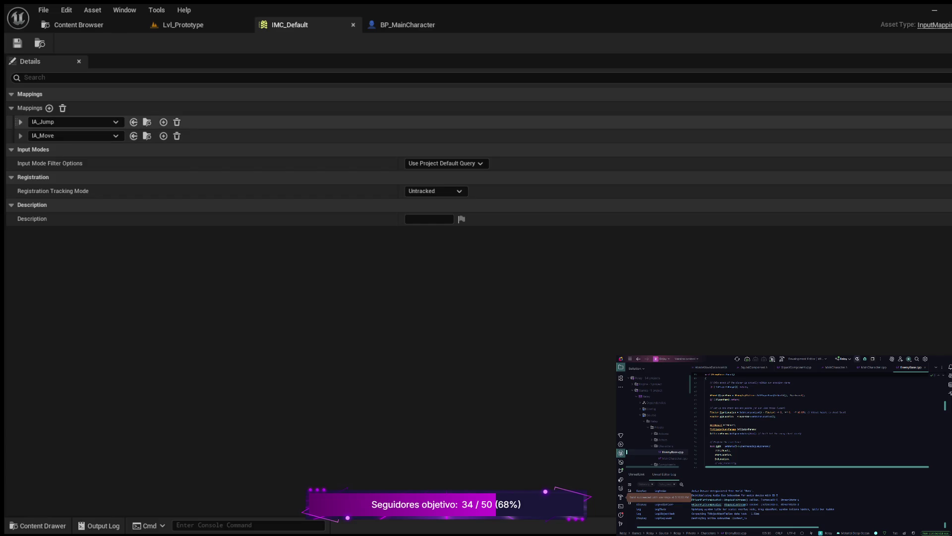
click(21, 121)
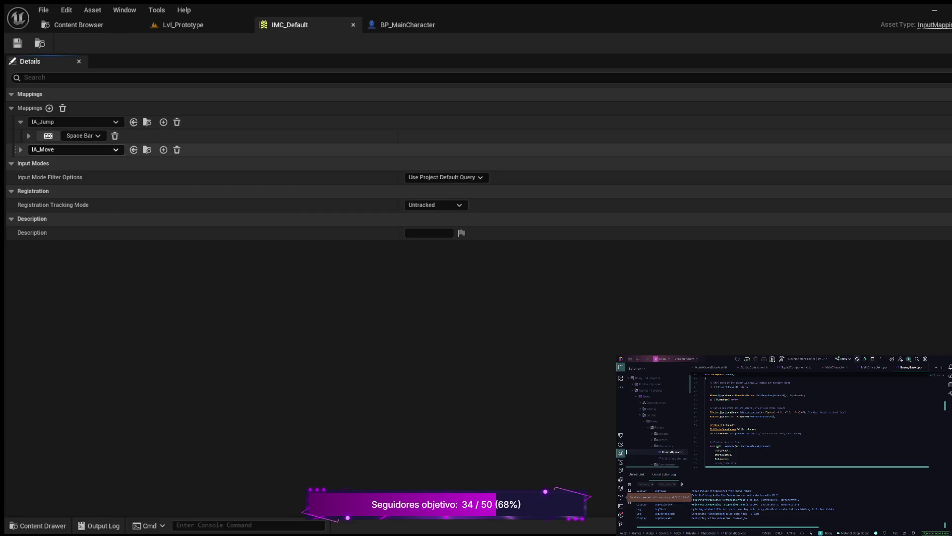
click(20, 149)
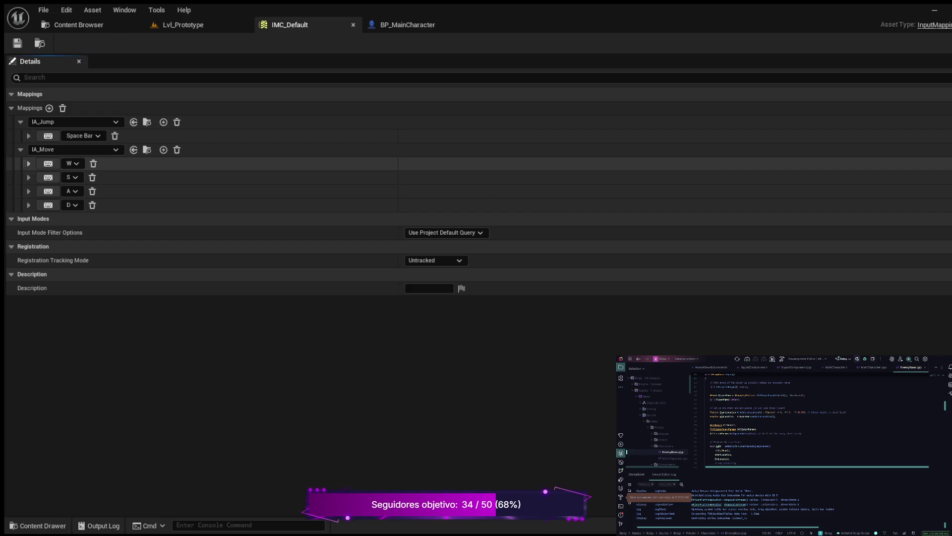
click(29, 164)
click(36, 191)
click(35, 191)
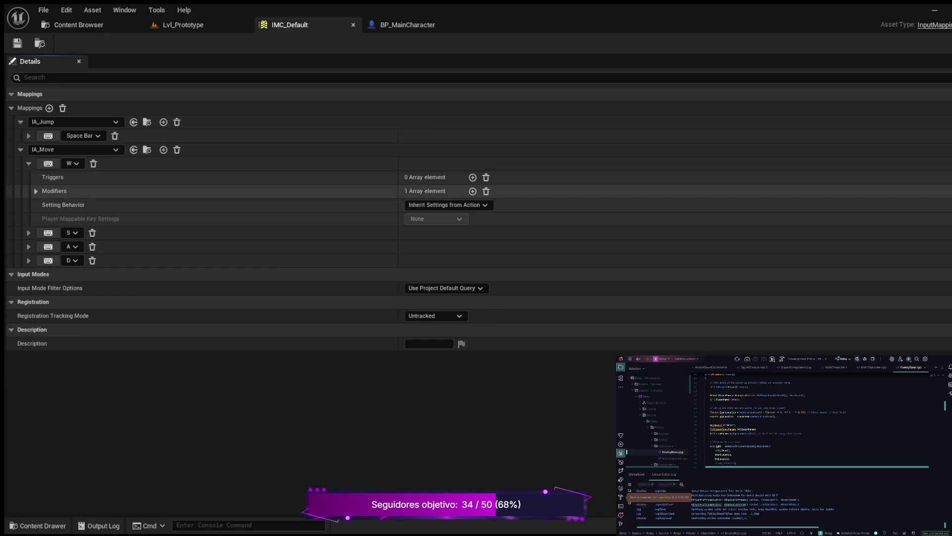
click(28, 163)
click(20, 149)
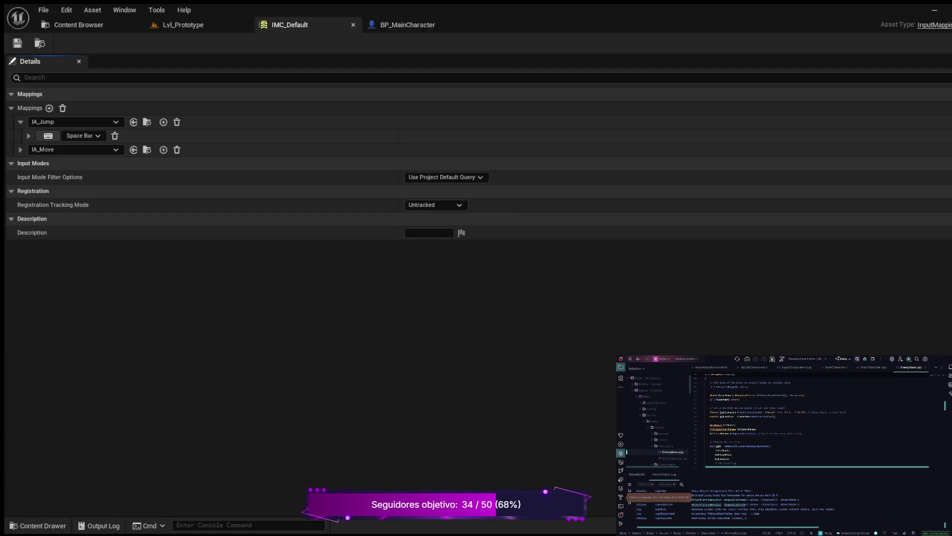
click(407, 25)
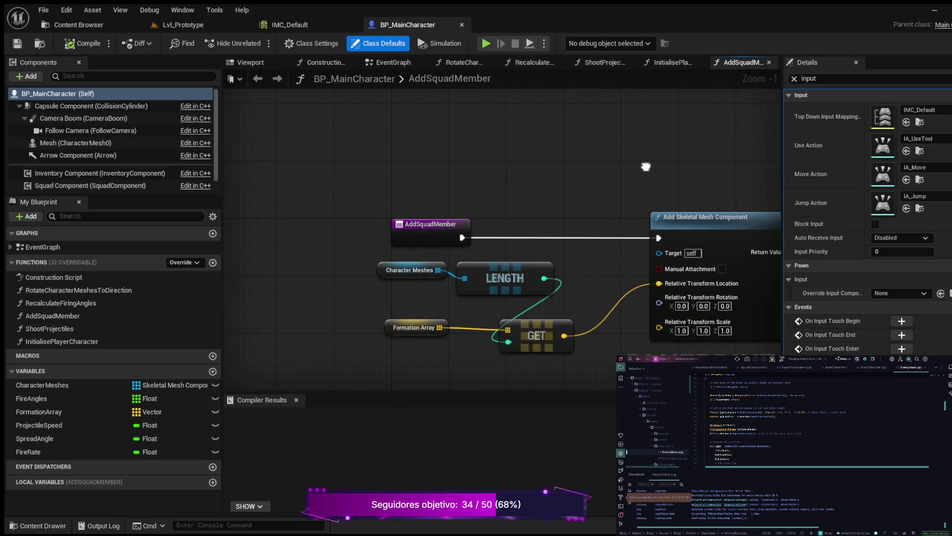
Frame the IA_Move and Add Movement Input nodes in BP_MainCharacter's EventGraph
scroll(527, 155, down, 1)
drag(527, 155, 494, 144)
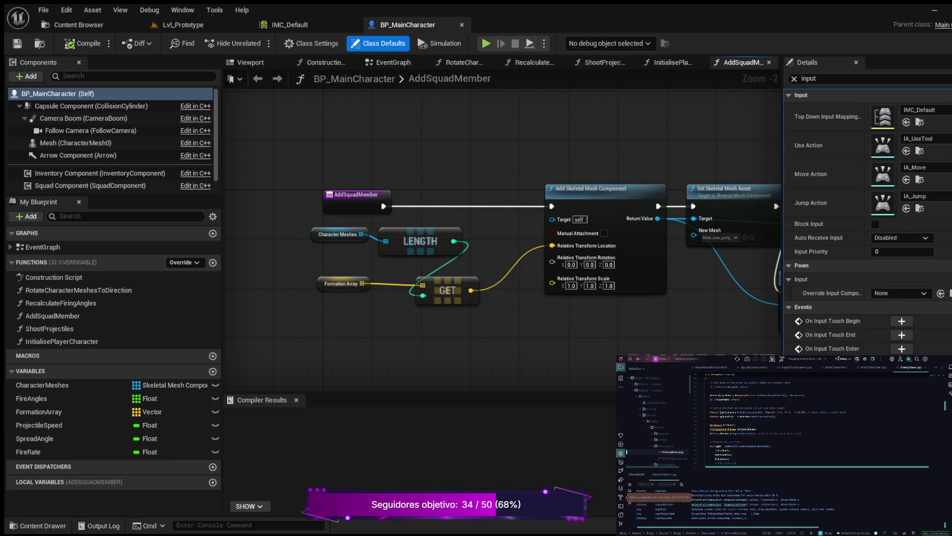
mouse_move(480, 142)
mouse_down()
mouse_move(471, 145)
mouse_move(453, 225)
mouse_up()
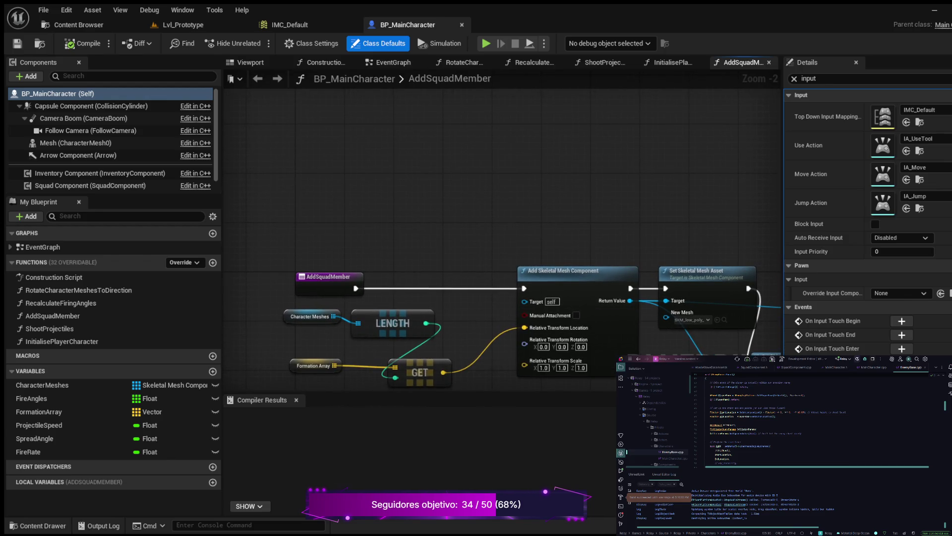
click(389, 62)
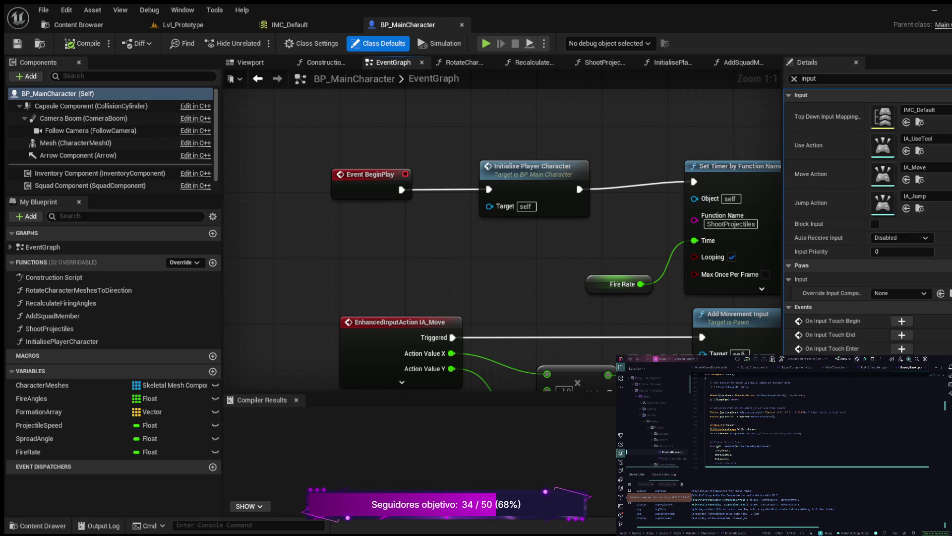
mouse_move(505, 269)
mouse_down()
mouse_move(399, 229)
mouse_move(442, 168)
mouse_up()
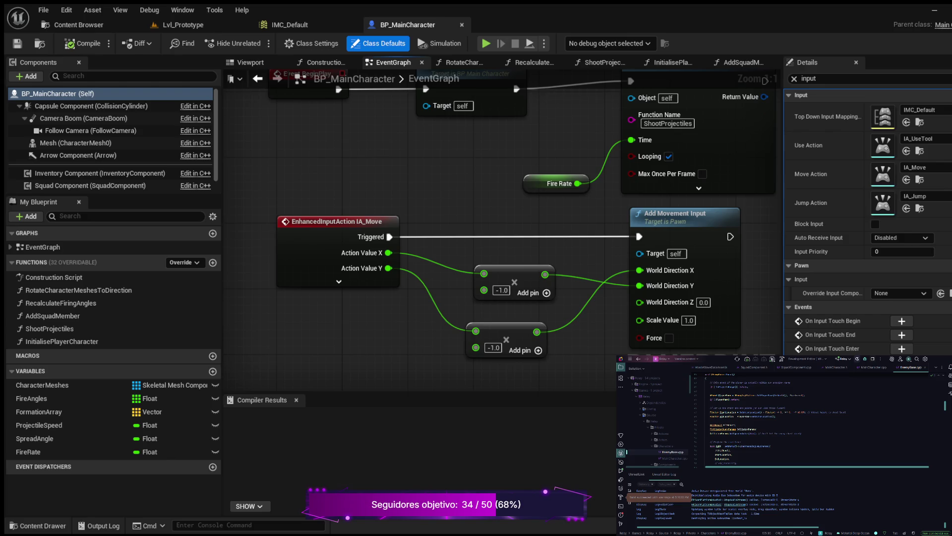
key(Home)
scroll(528, 305, up, 5)
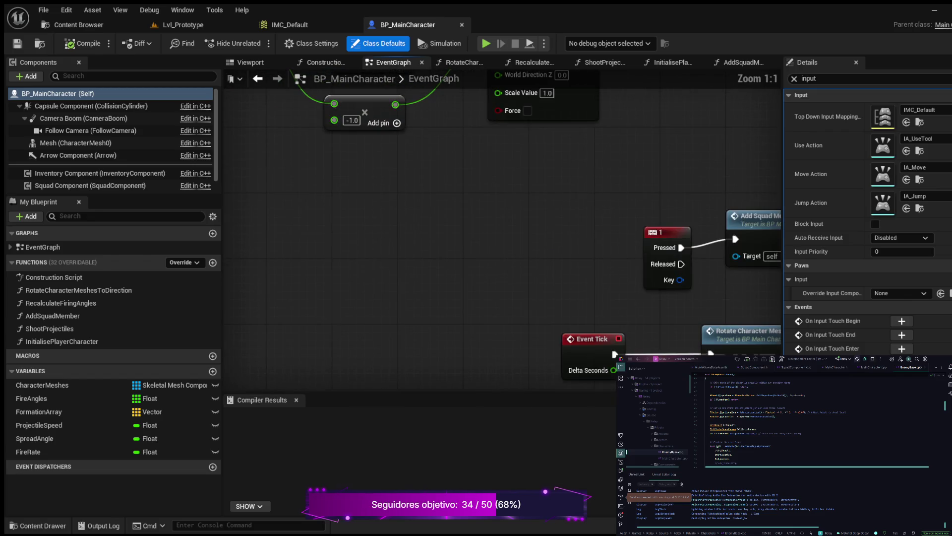
mouse_move(527, 234)
mouse_down()
mouse_move(433, 199)
mouse_move(357, 220)
mouse_up()
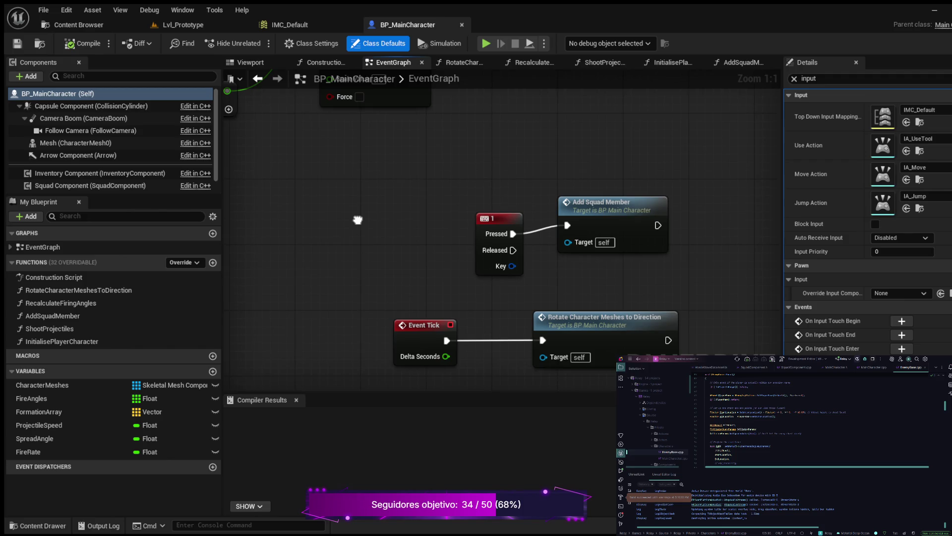
mouse_move(358, 220)
mouse_down()
mouse_move(596, 287)
mouse_move(697, 347)
mouse_up()
drag(405, 240, 373, 309)
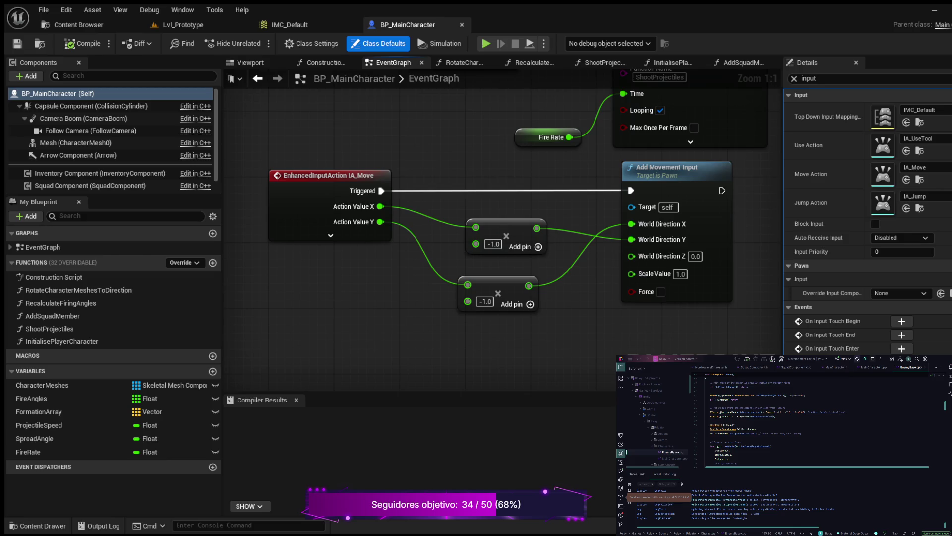
Break the Triggered-to-Add Movement Input wire, compile, and return to Lvl_Prototype
alt+click(381, 190)
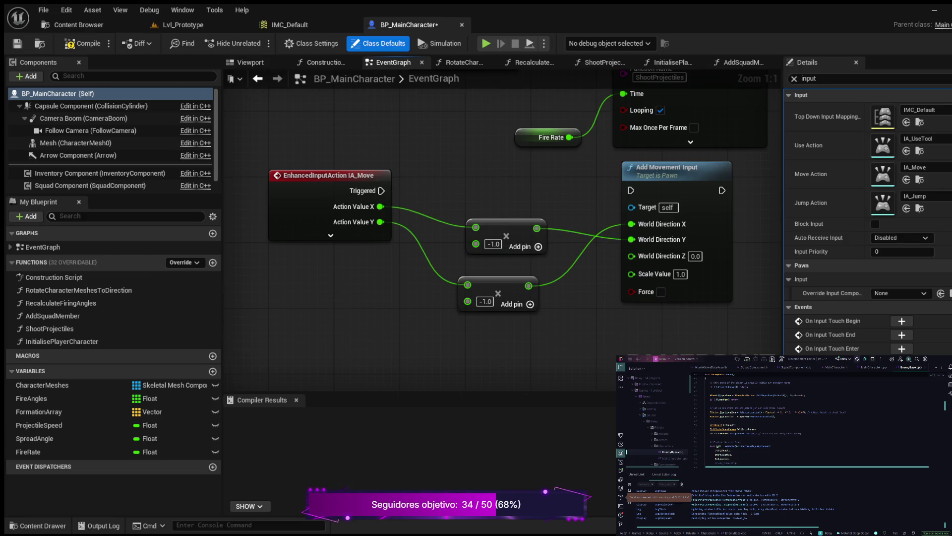
click(83, 44)
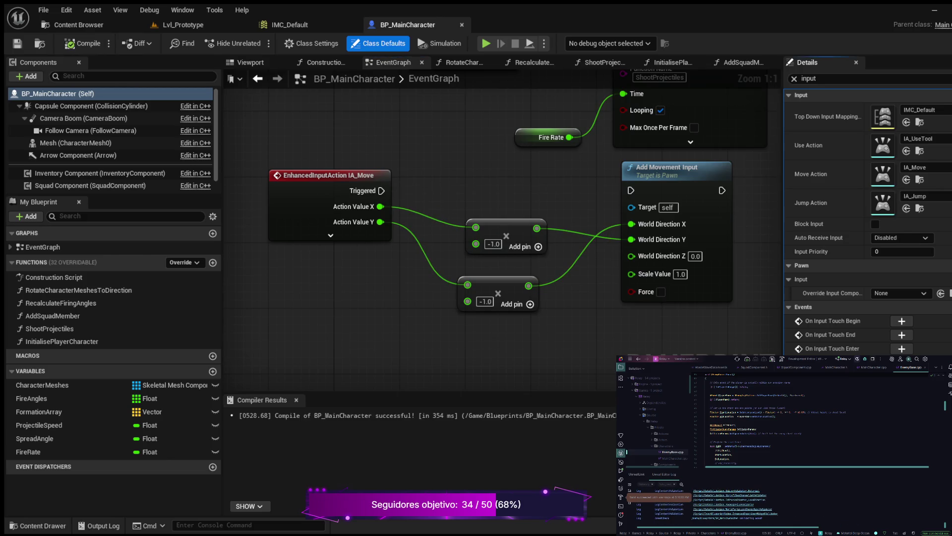
click(183, 25)
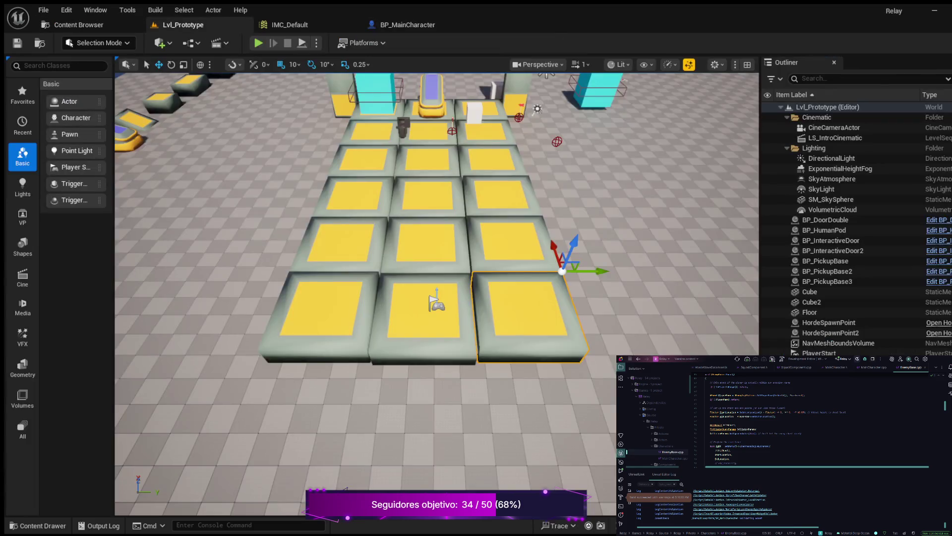
Start Play in Editor and run the character forward across the tiles using W, A and D
click(258, 43)
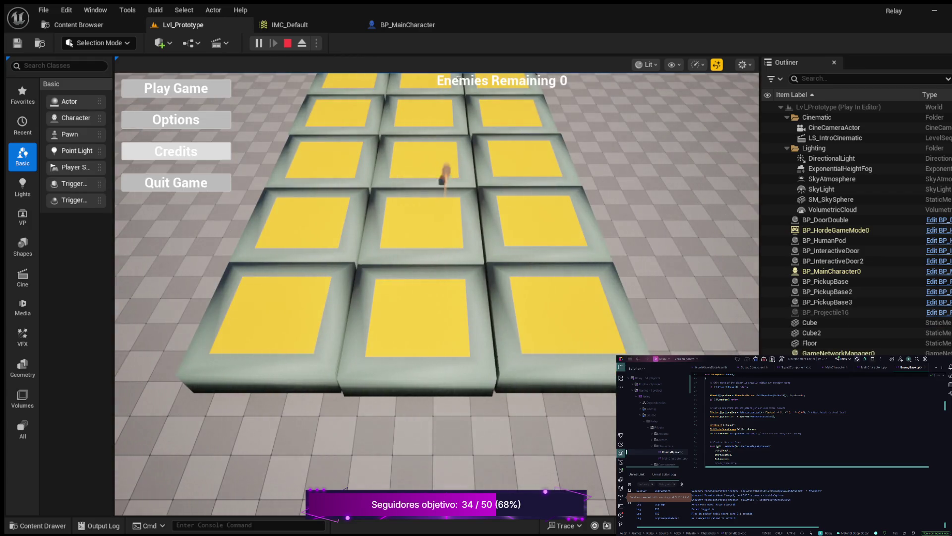
click(176, 88)
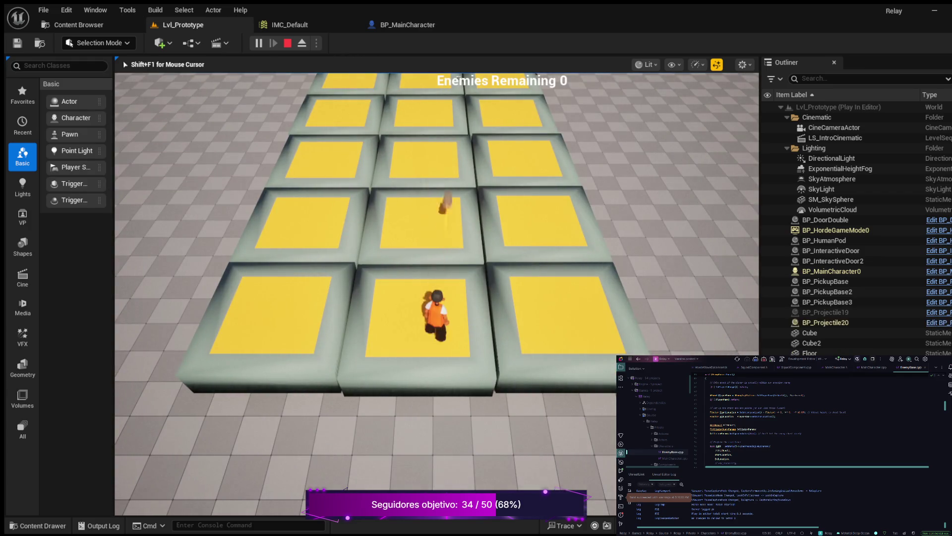
key(w)
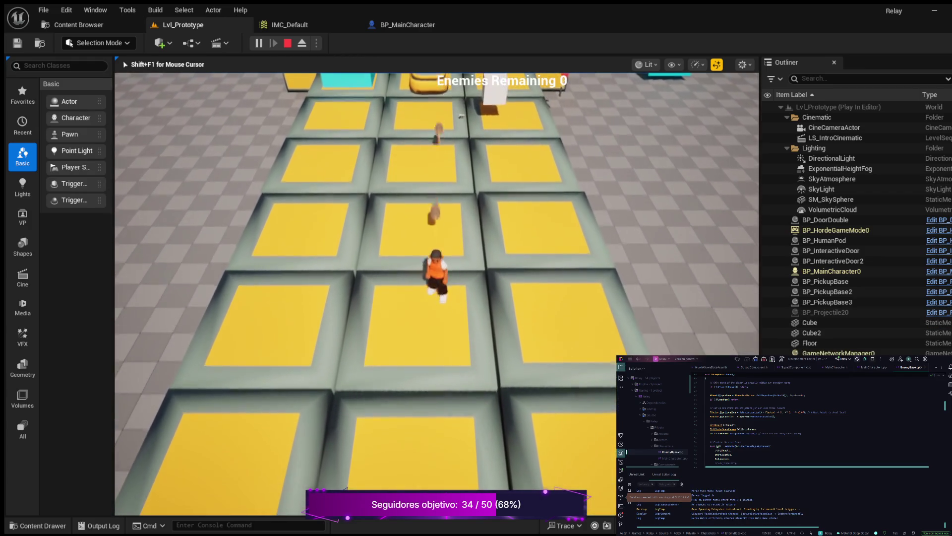
key(a)
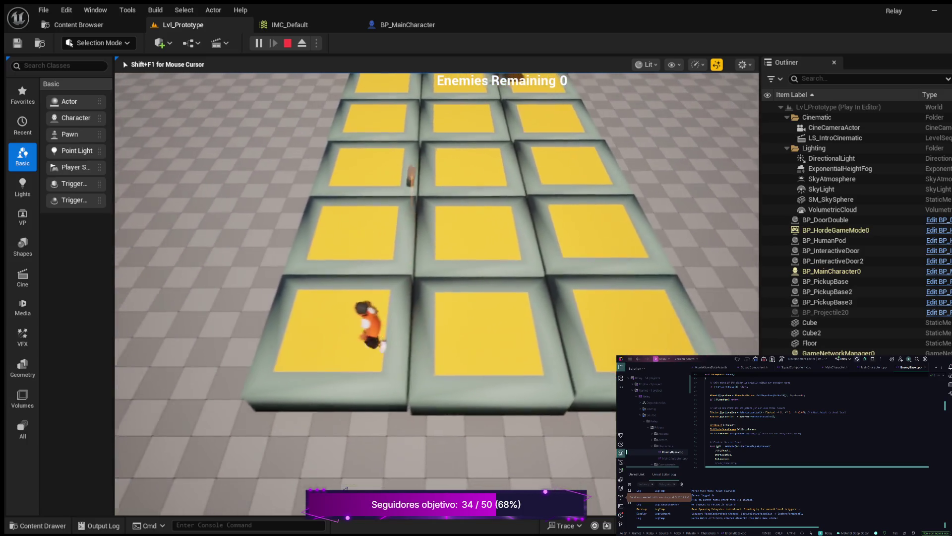
key(d)
key(w)
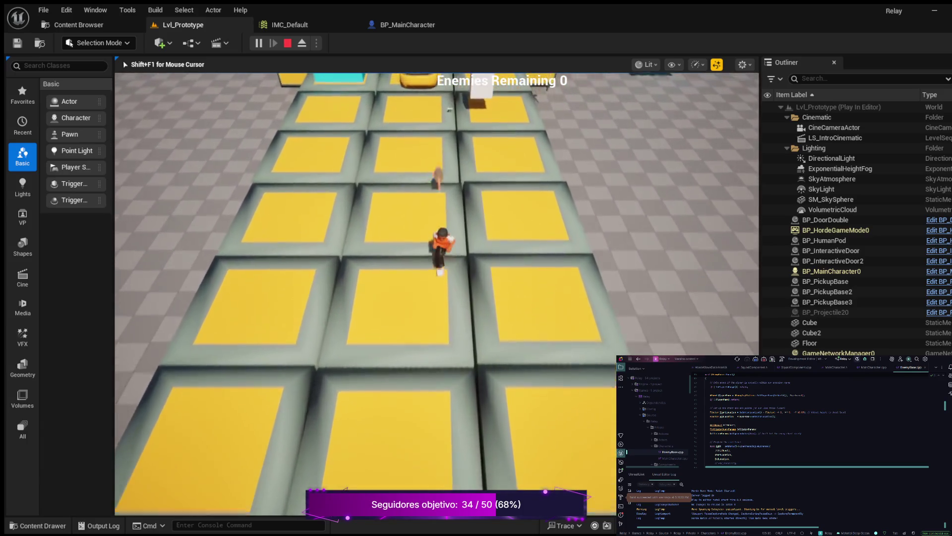
key(w)
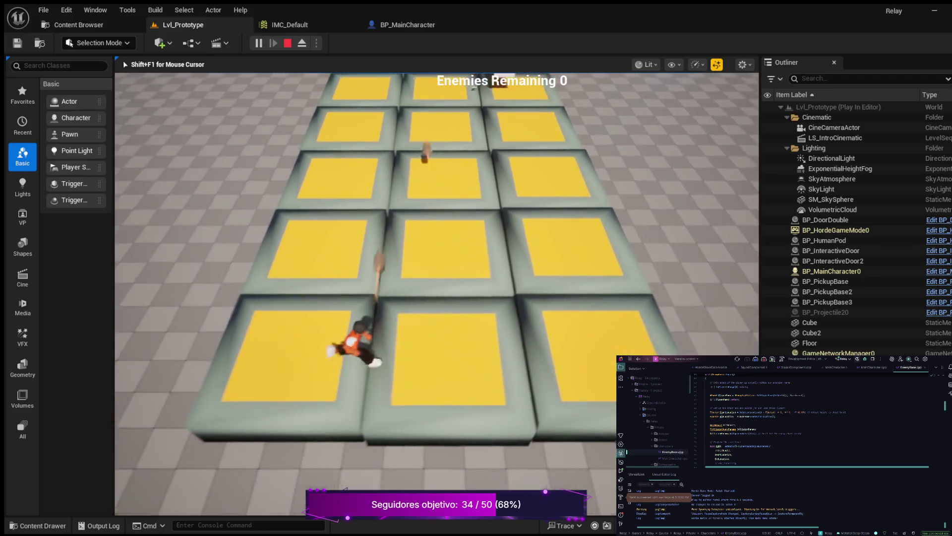
key(w)
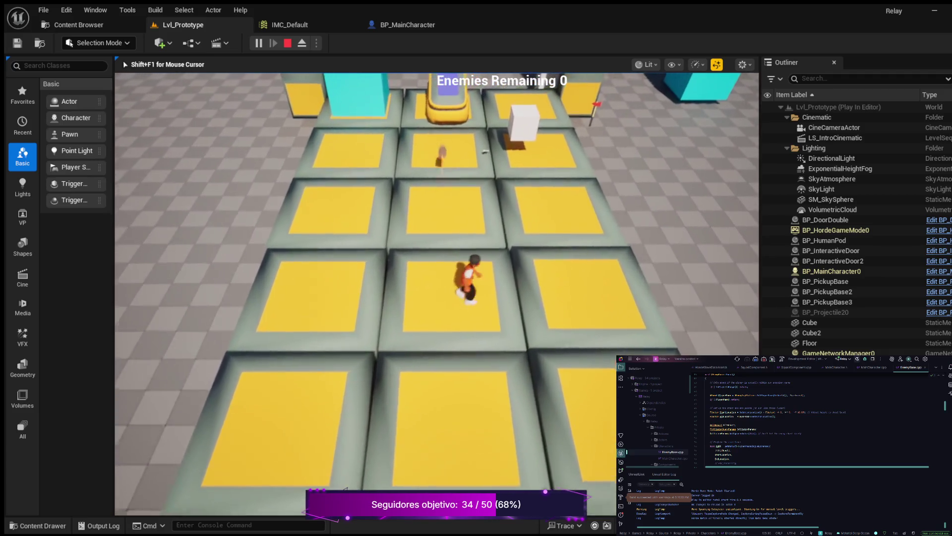
key(w)
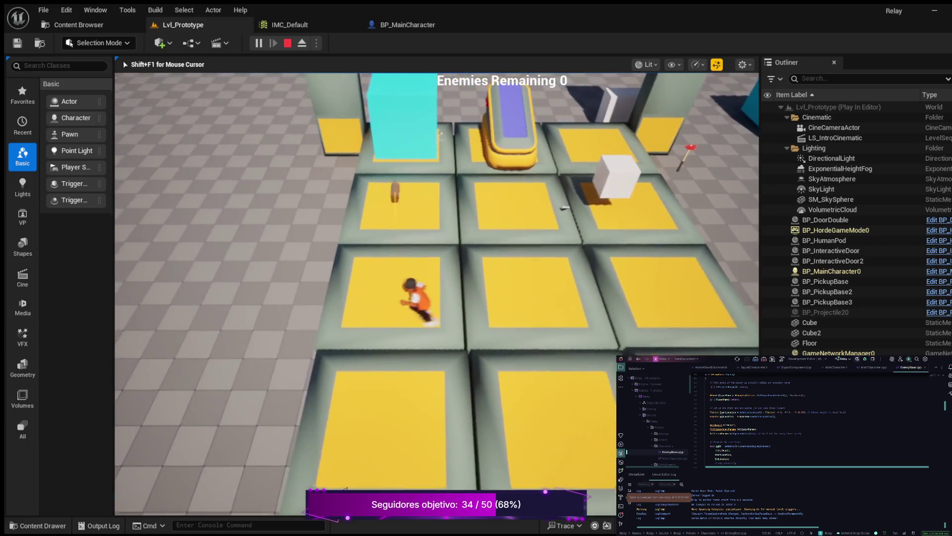
key(w)
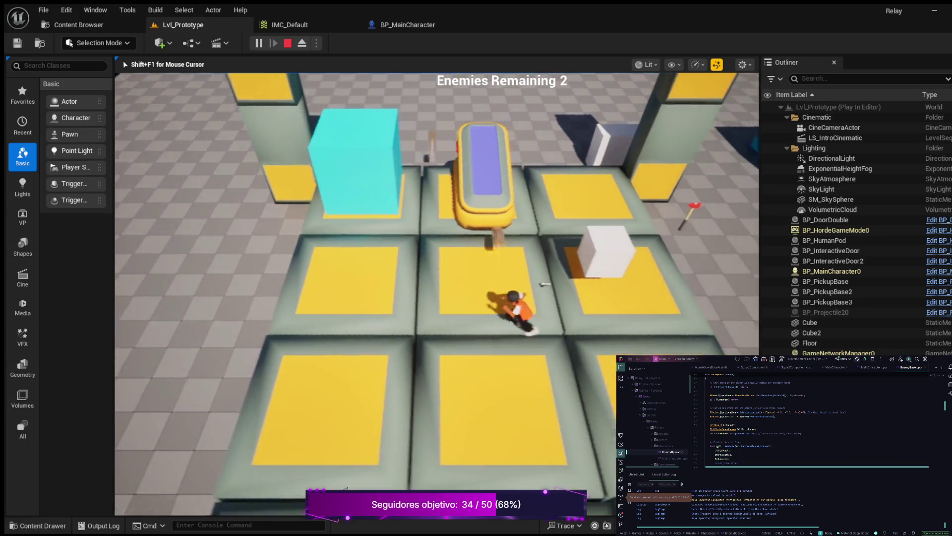
key(w)
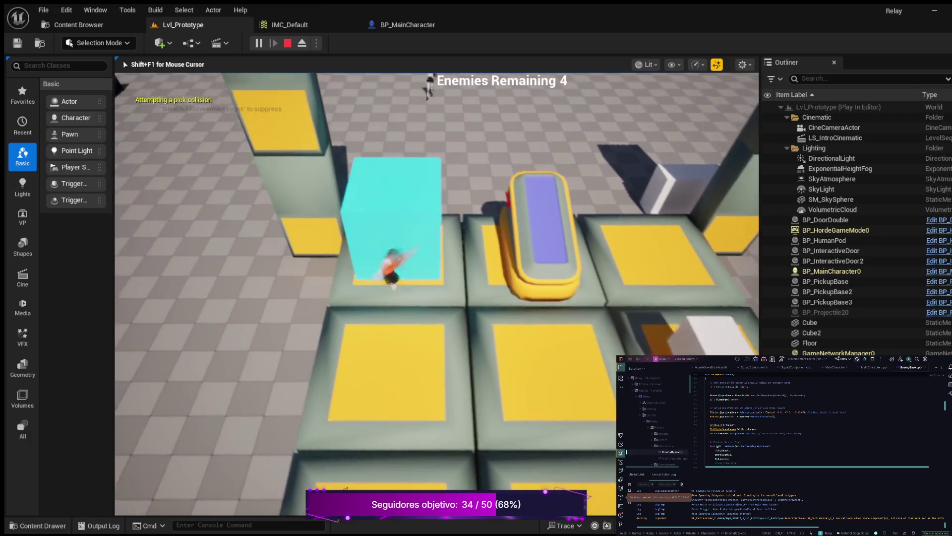
Keep running forward across the floor while firing darts
key(w)
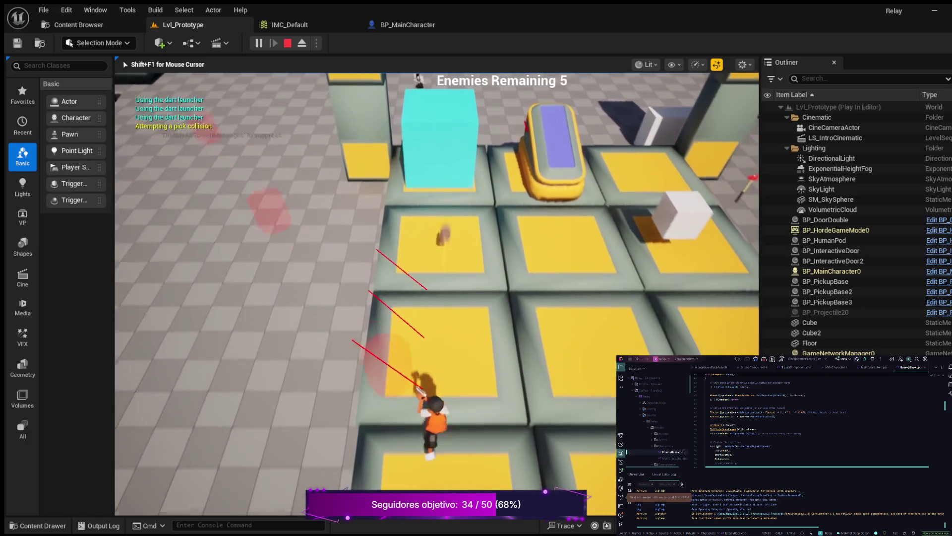
key(w)
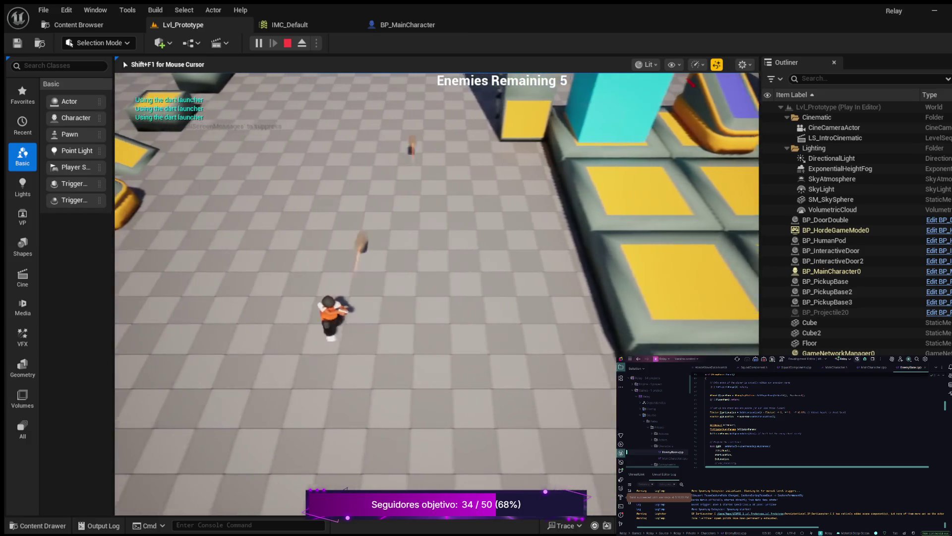
key(w)
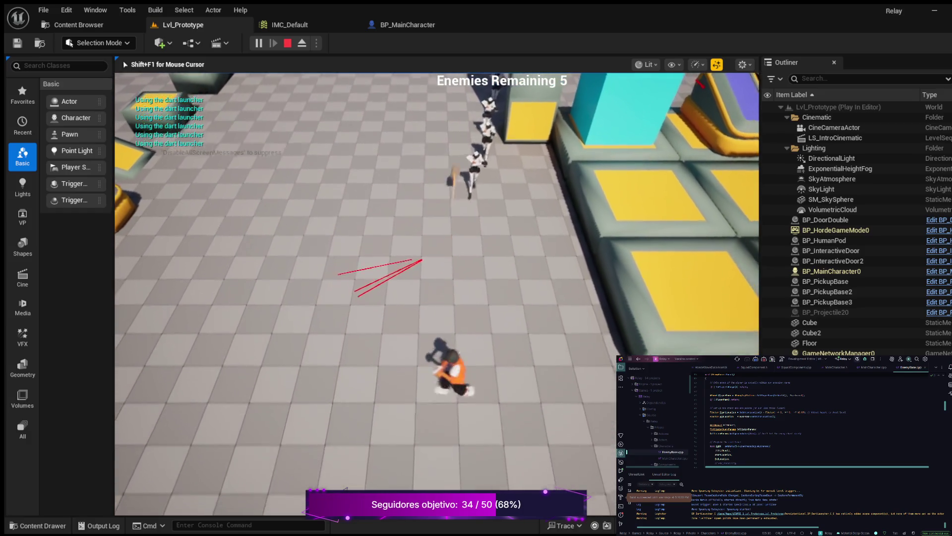
key(w)
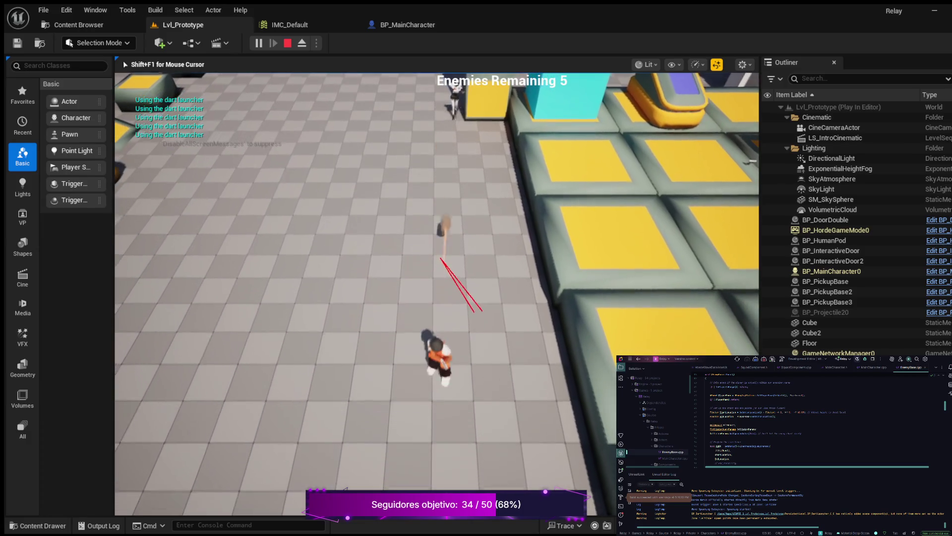
key(w)
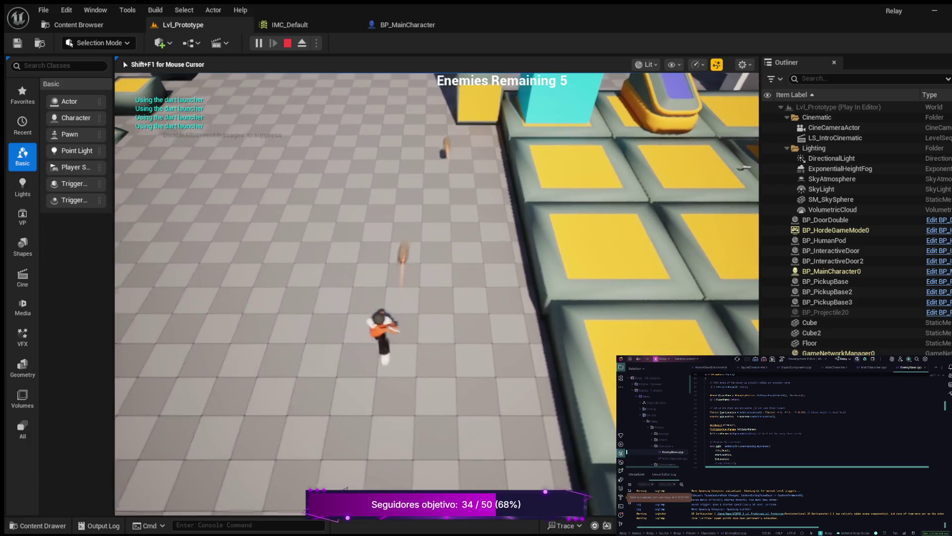
key(w)
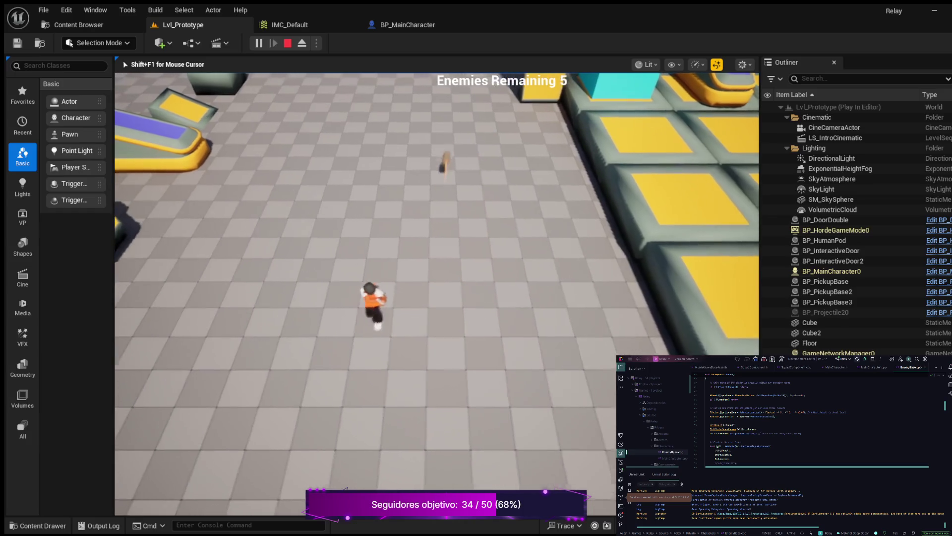
key(w)
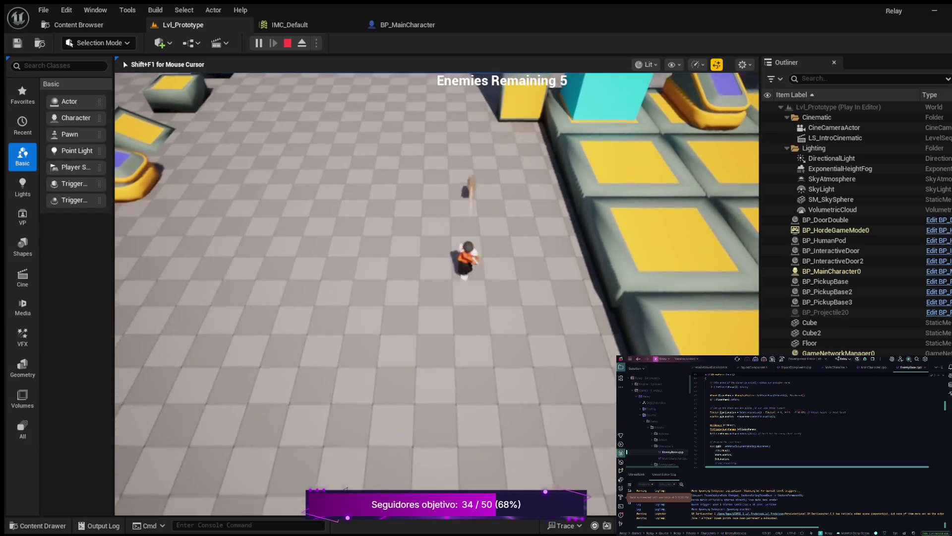
key(w)
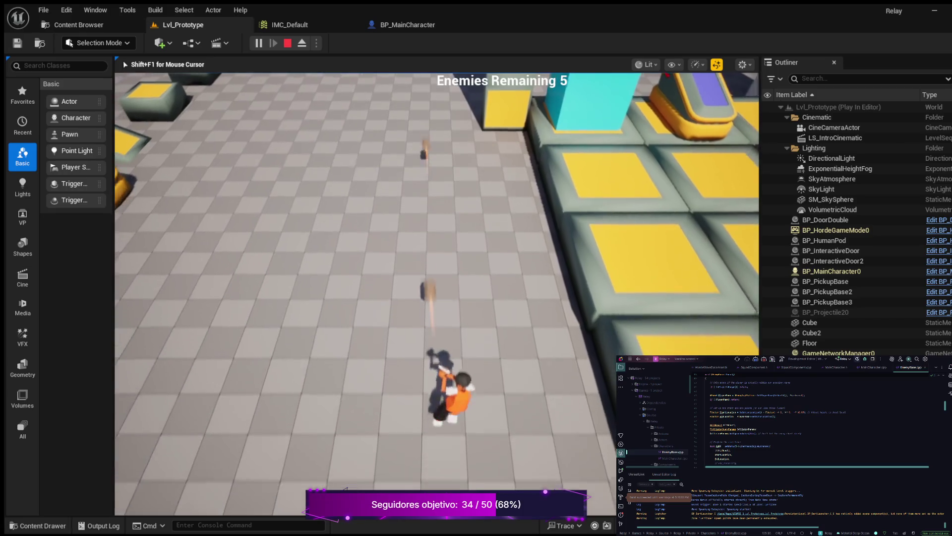
key(w)
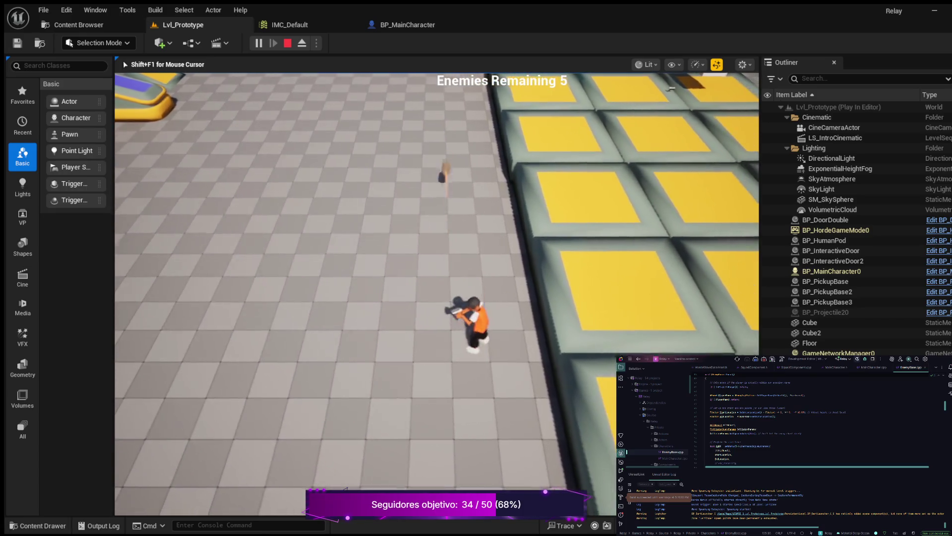
key(w)
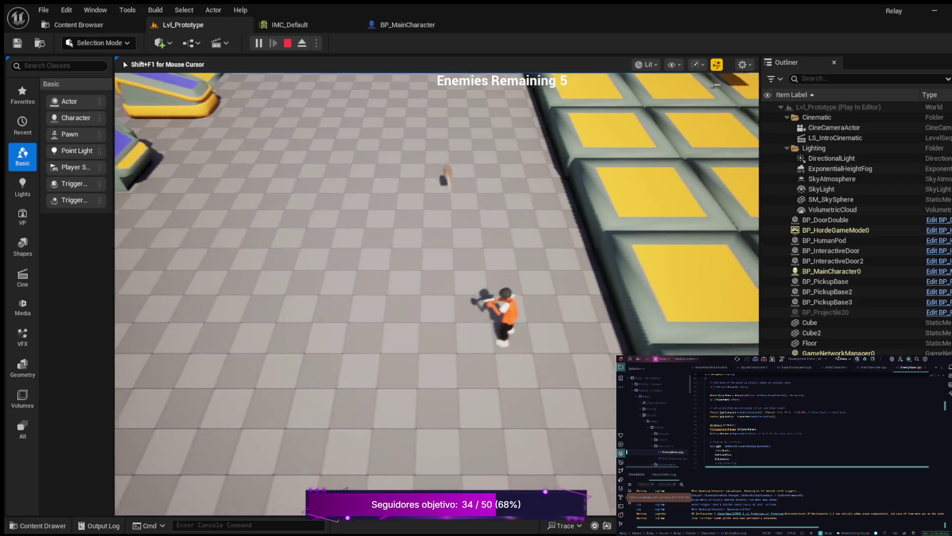
Steer the character with A, S and W while firing, then stop the session with Esc
key(a)
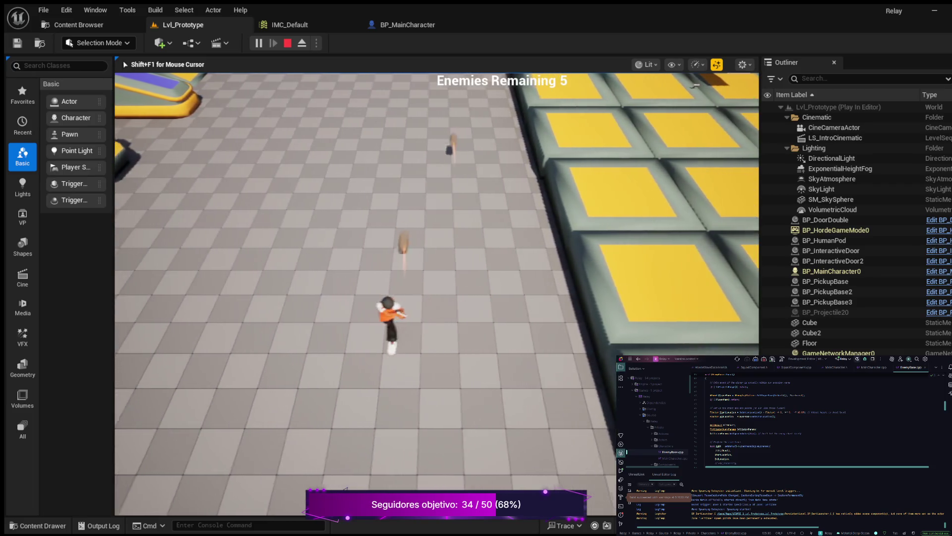
key(w)
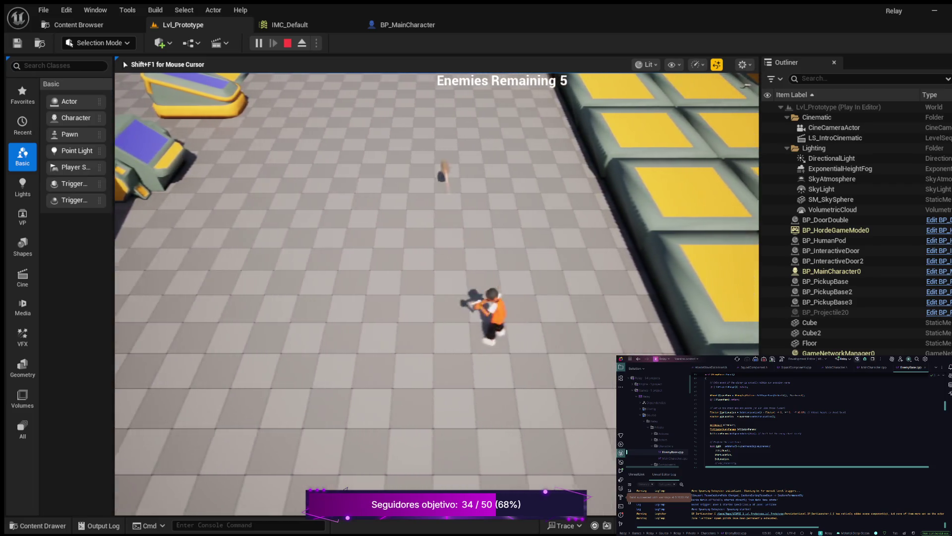
key(s)
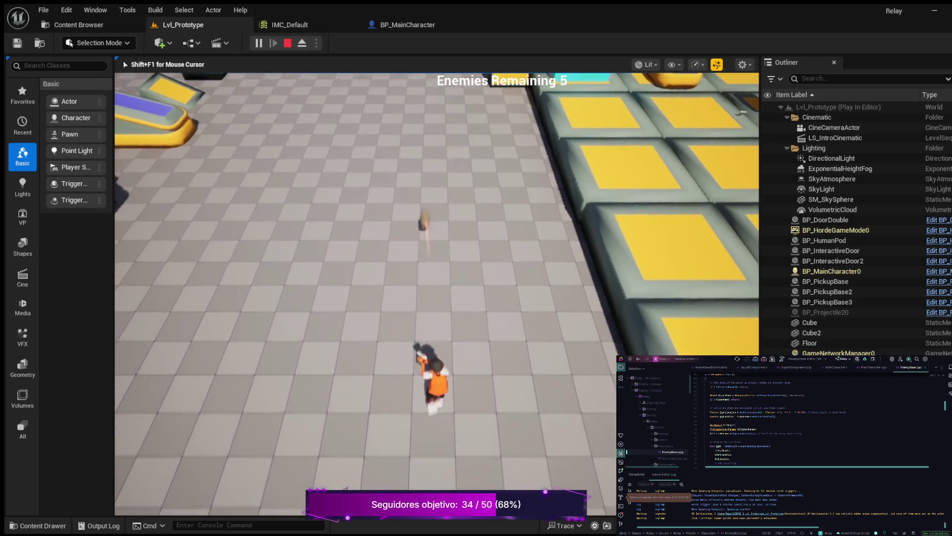
key(w)
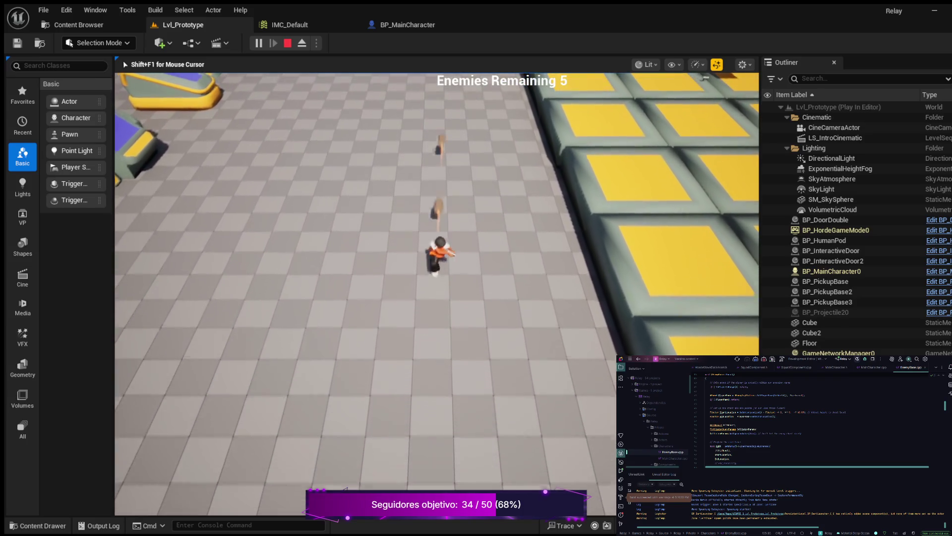
key(w)
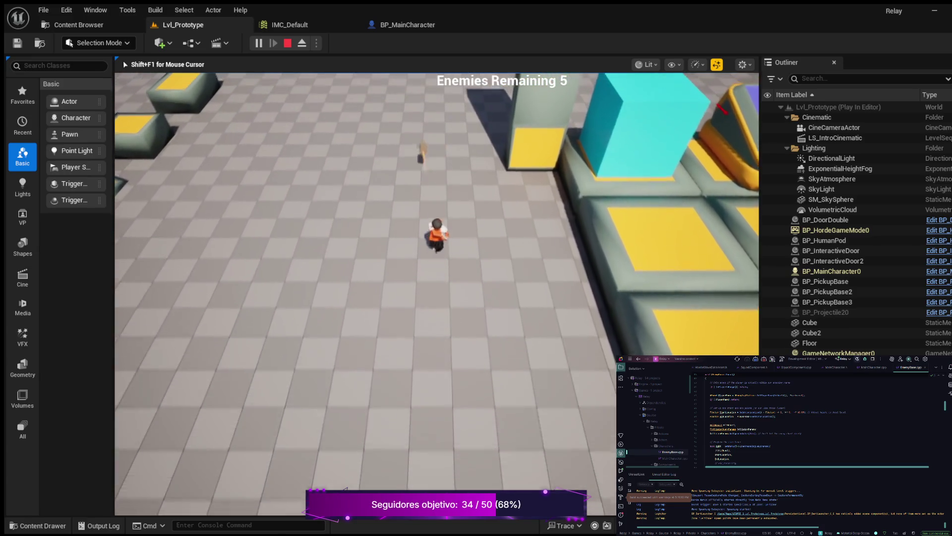
key(w)
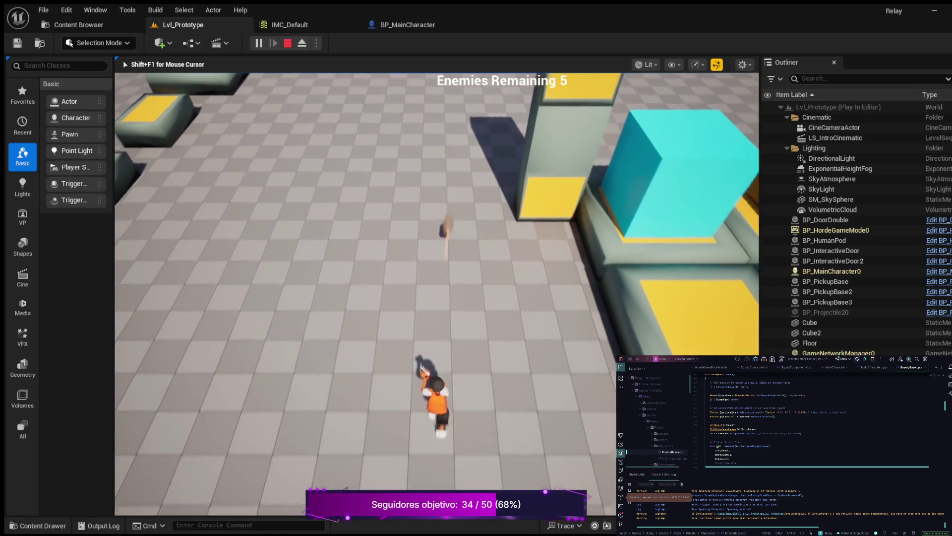
key(w)
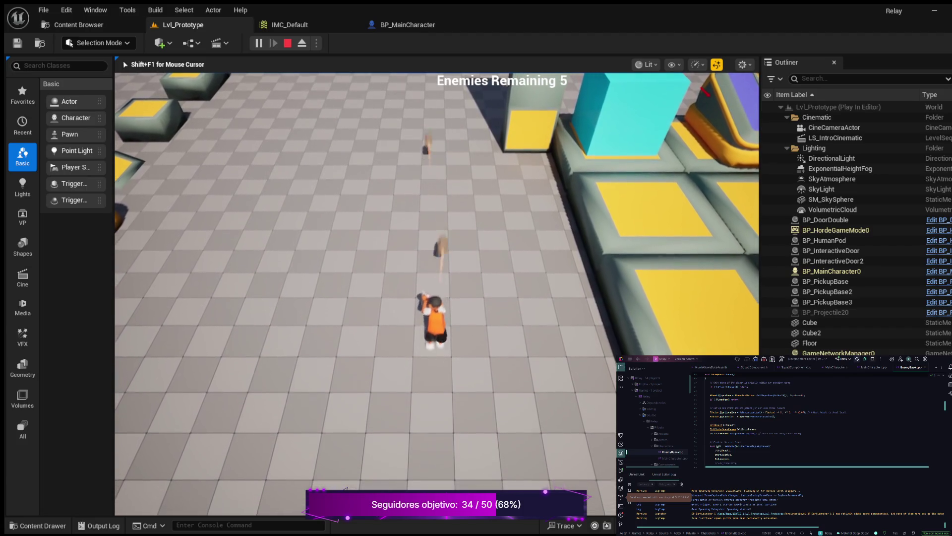
key(w)
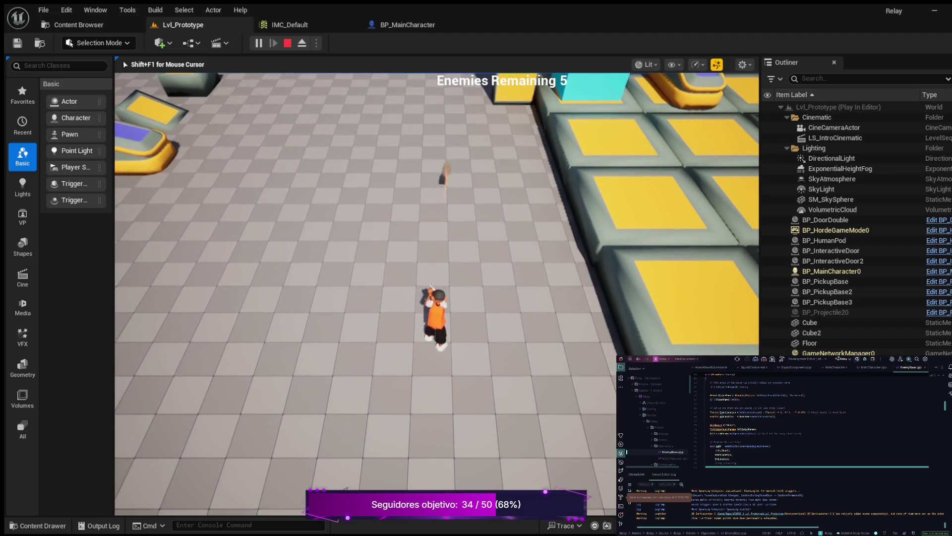
key(Escape)
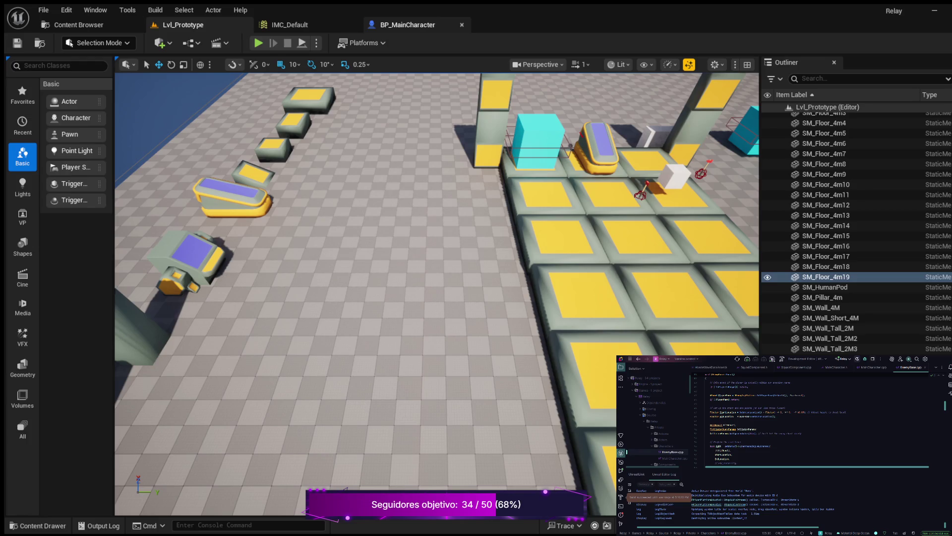
Frame IA_Move's -1.0 multipliers feeding Add Movement Input in BP_MainCharacter's EventGraph
click(408, 25)
drag(485, 171, 490, 198)
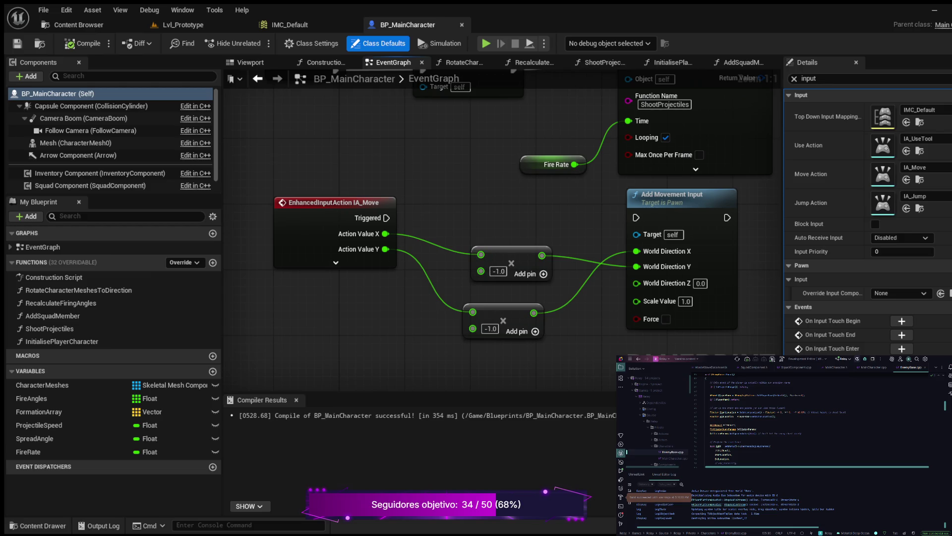
Review the character's C++ code in the Rider overlay, then show Content/Maps in the Content Browser
mouse_move(462, 214)
mouse_down()
mouse_move(386, 218)
mouse_move(397, 215)
mouse_up()
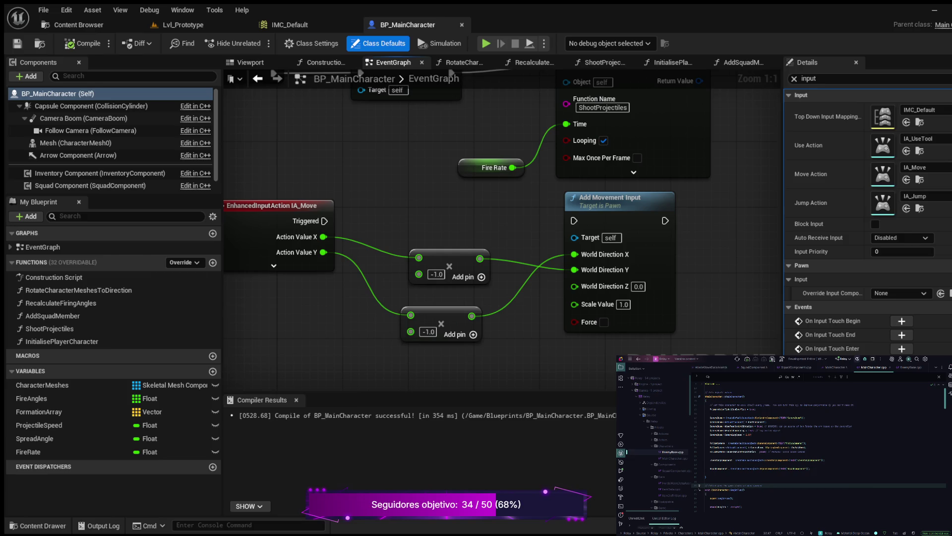
click(805, 452)
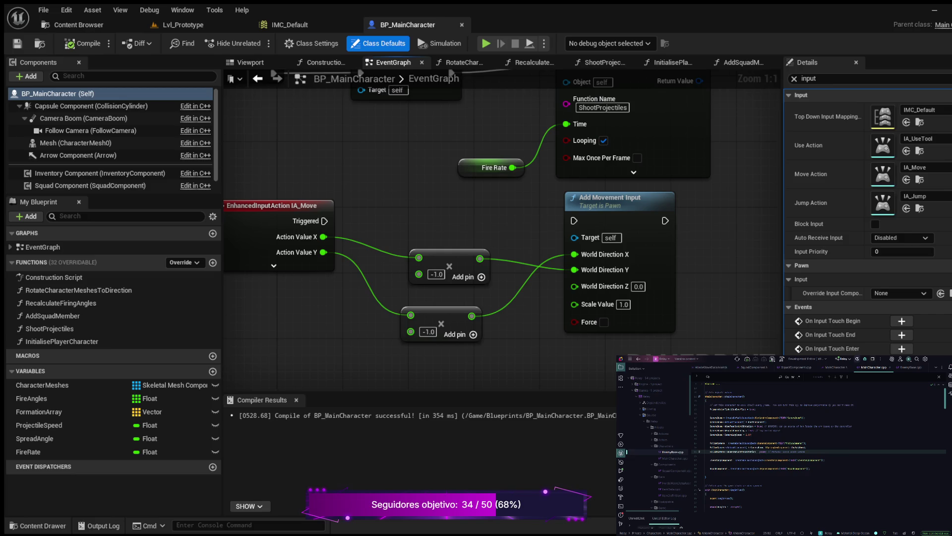
key(Up)
key(Up)
key(Up)
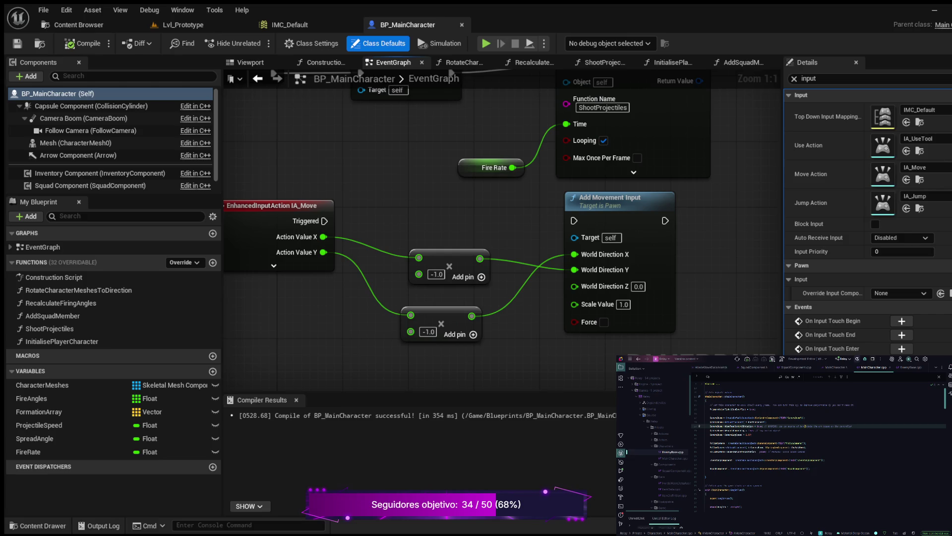
key(Down)
key(Down)
key(Down)
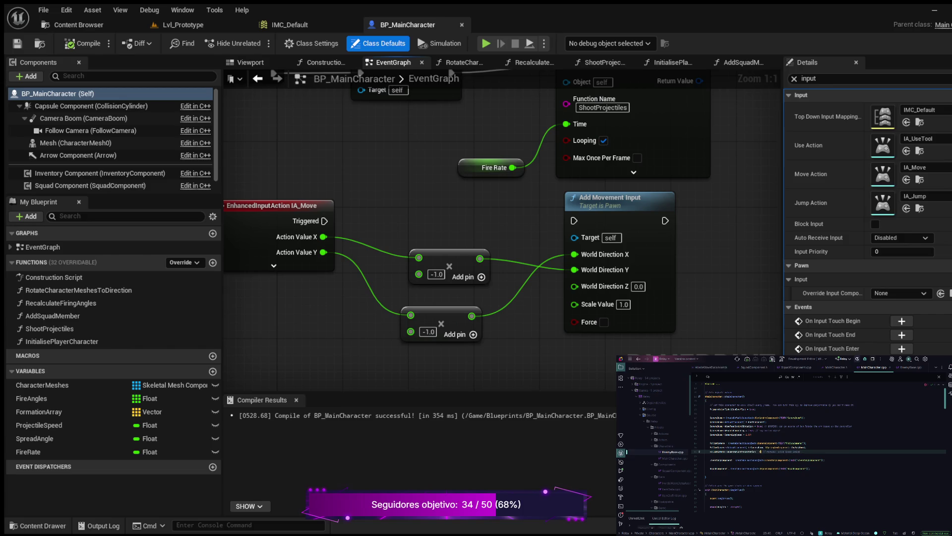
scroll(819, 442, down, 1)
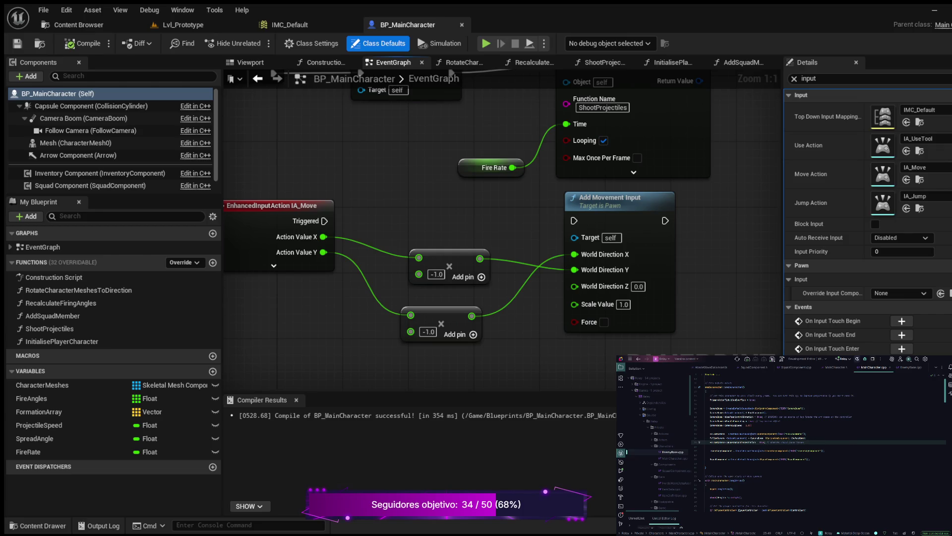
click(72, 25)
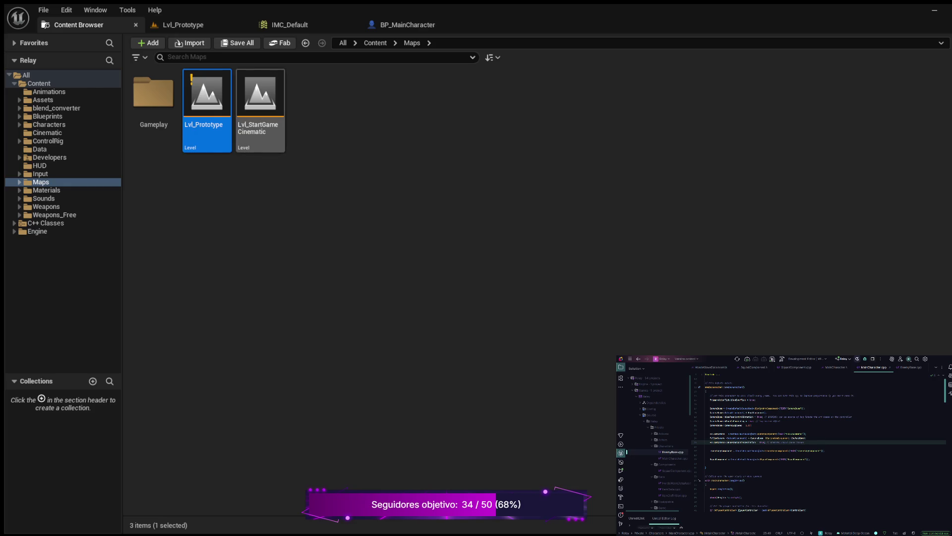
Switch to Lvl_Prototype and launch Play in Editor to reach the main menu
click(183, 25)
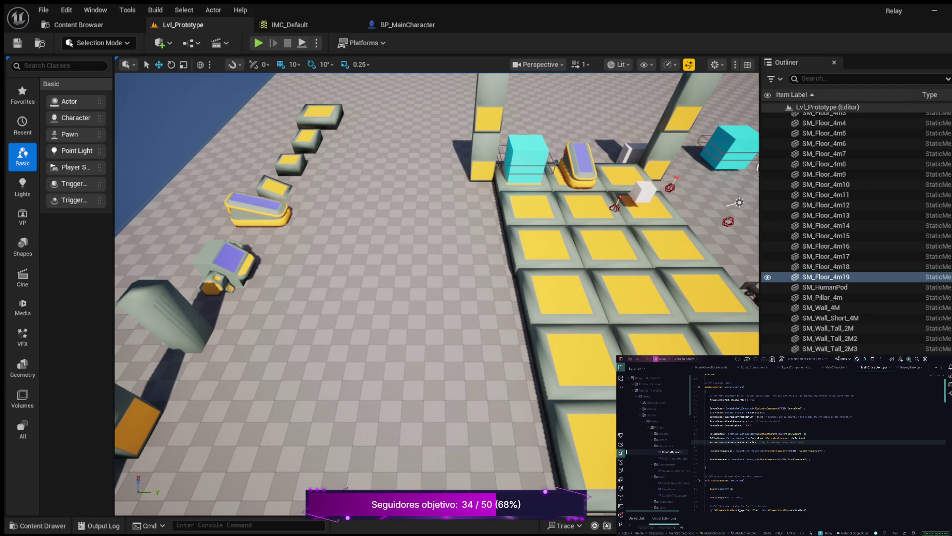
click(258, 43)
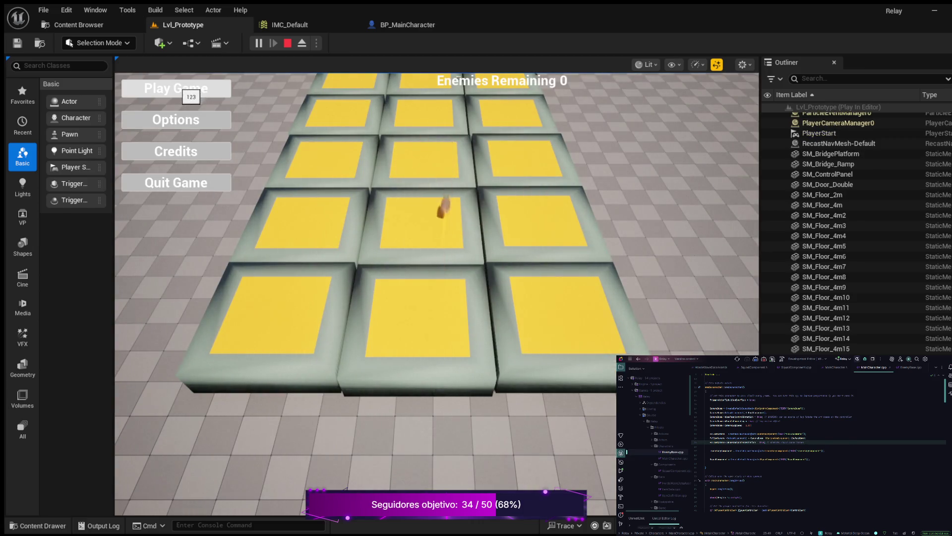
Choose Play Game, run the character around the tiles with S, A, D and W, then stop with Esc
click(190, 92)
key(s)
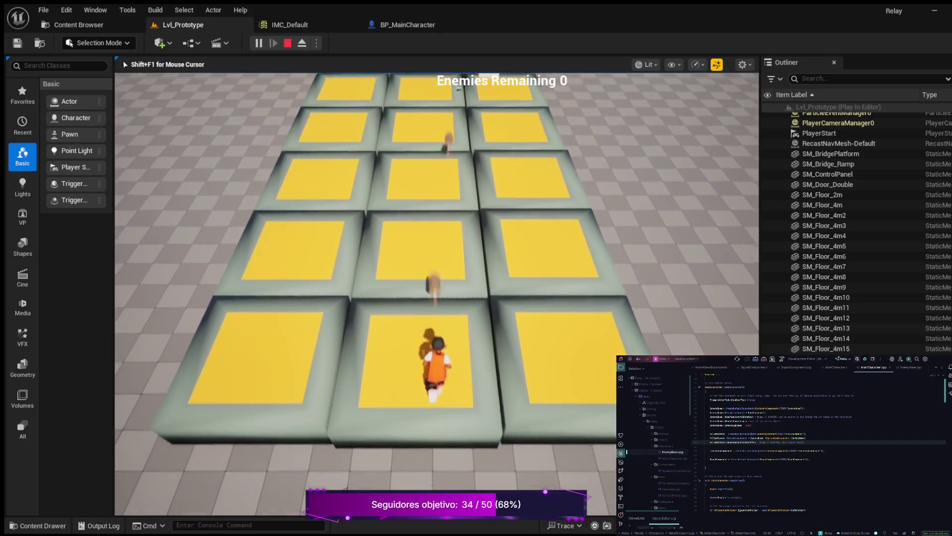
key(a)
key(d)
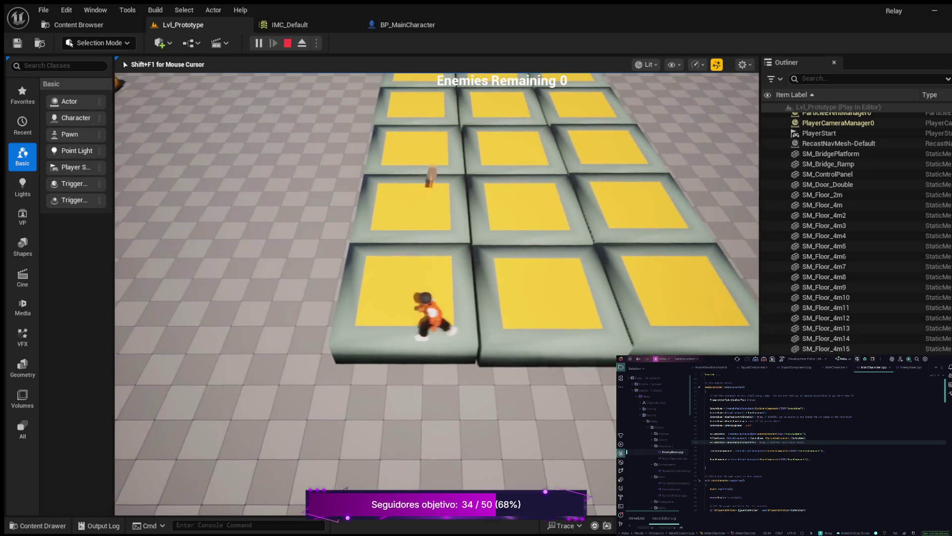
key(w)
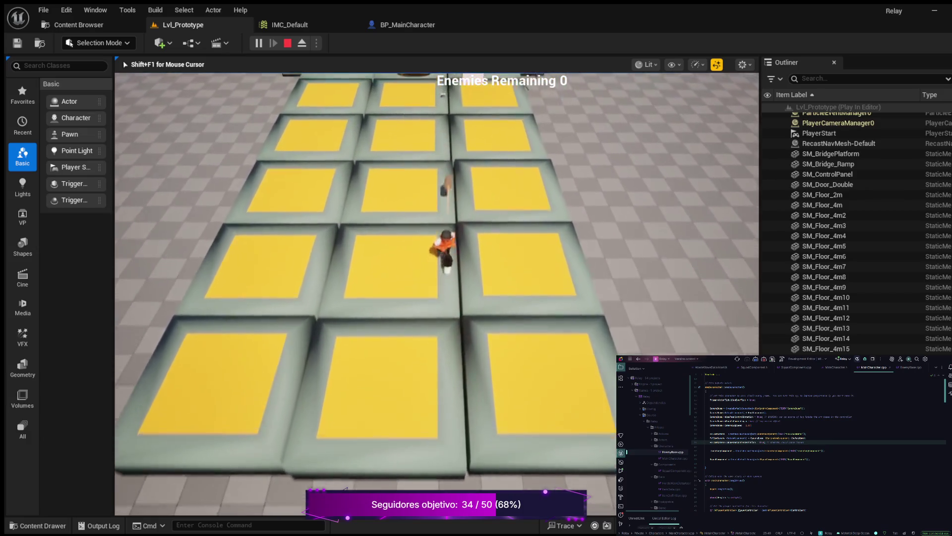
key(s)
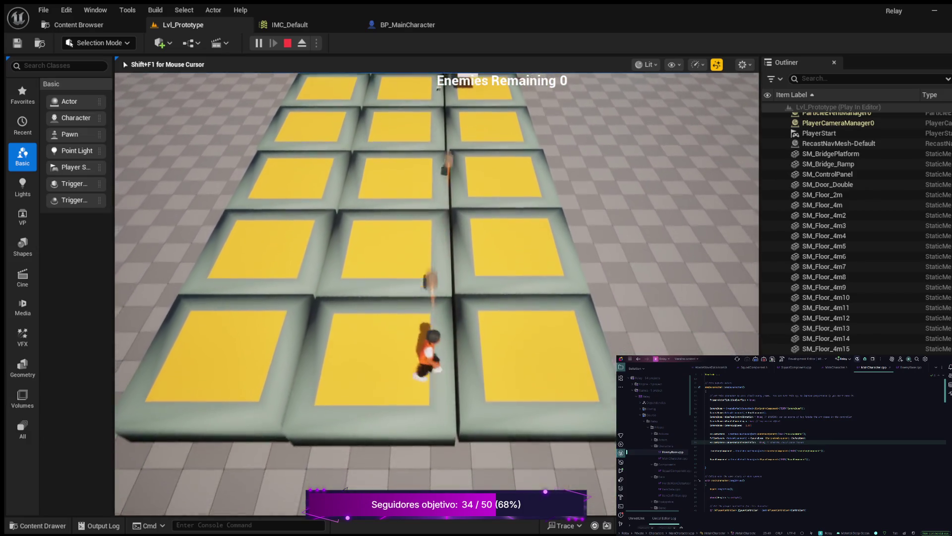
key(a)
key(d)
key(w)
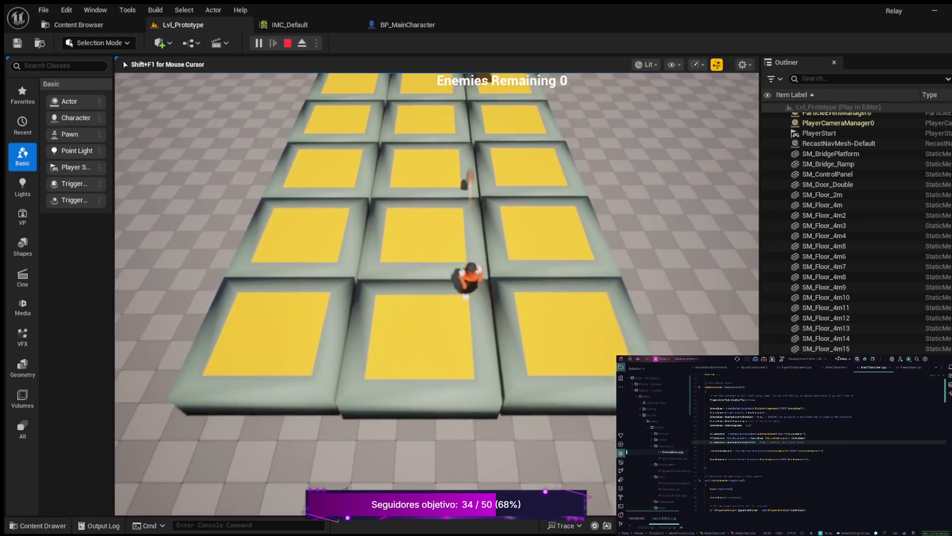
key(w)
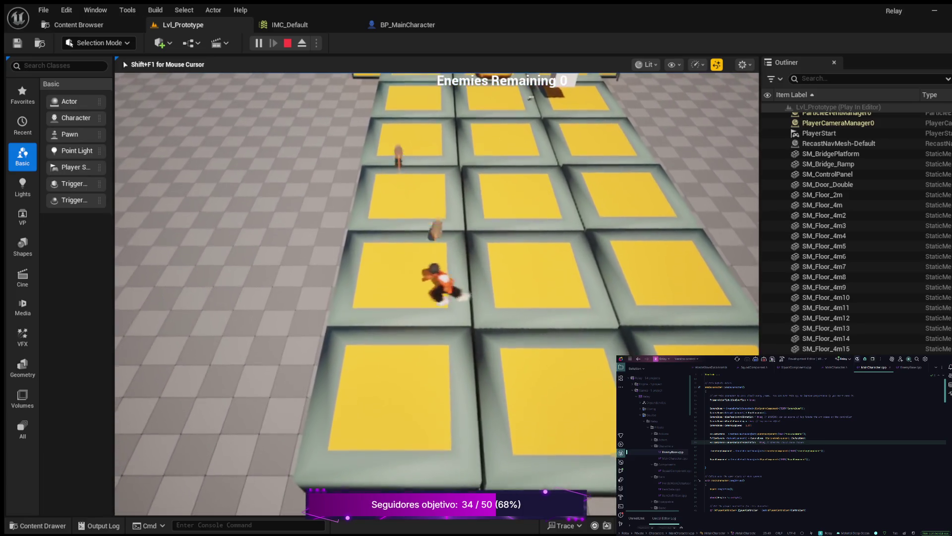
key(Escape)
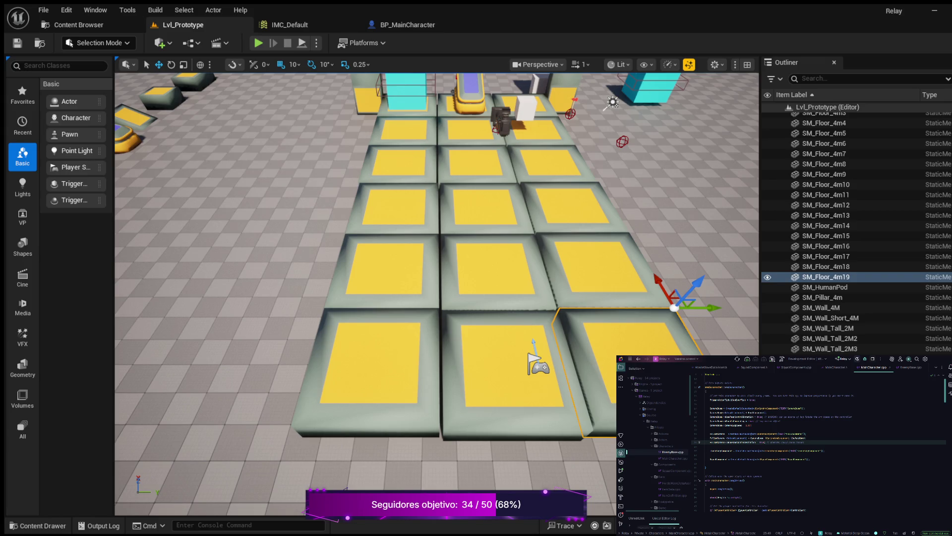
Finish the Rider code line with a semicolon, then launch Lvl_Prototype again with Alt+P
text(;)
click(756, 417)
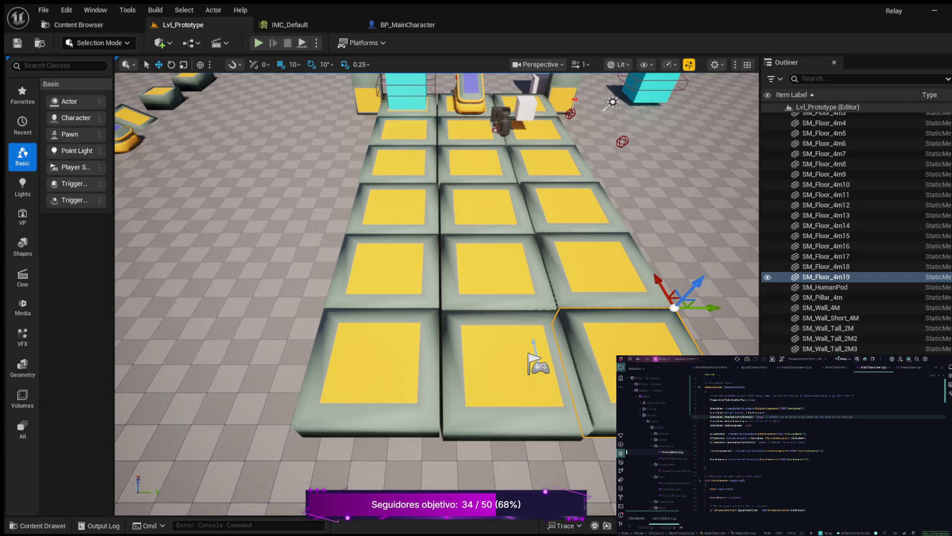
key(alt+p)
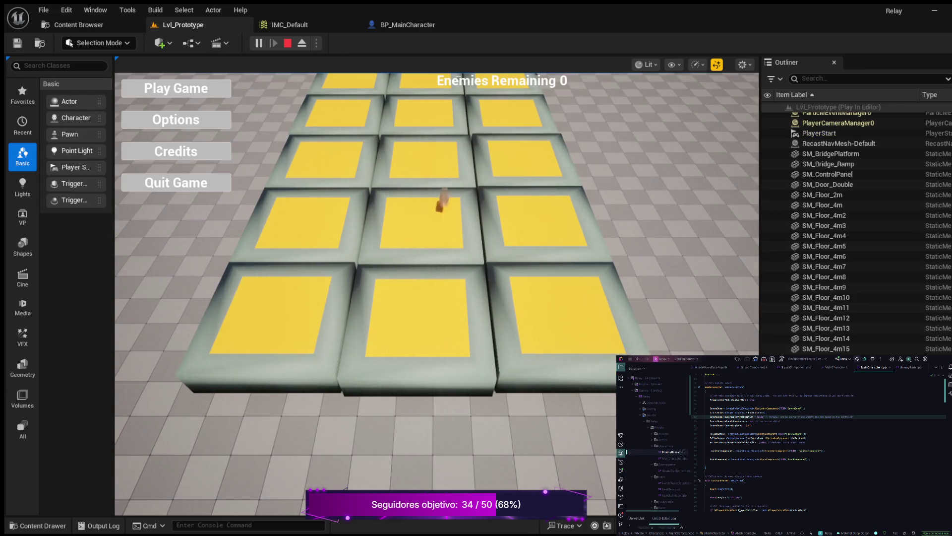
Start the game, run the character forward across the tiles toward the cyan blocks, then stop playing
click(176, 88)
key(w)
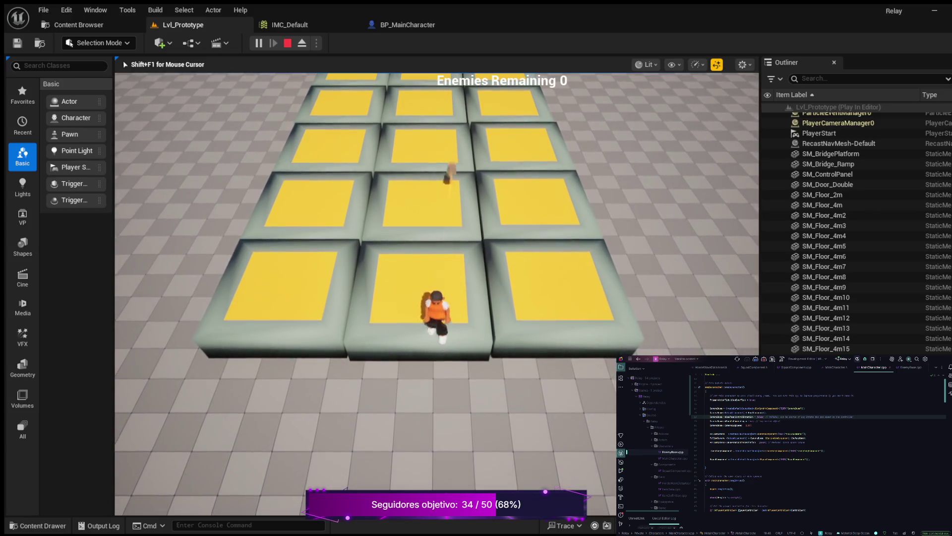
key(w)
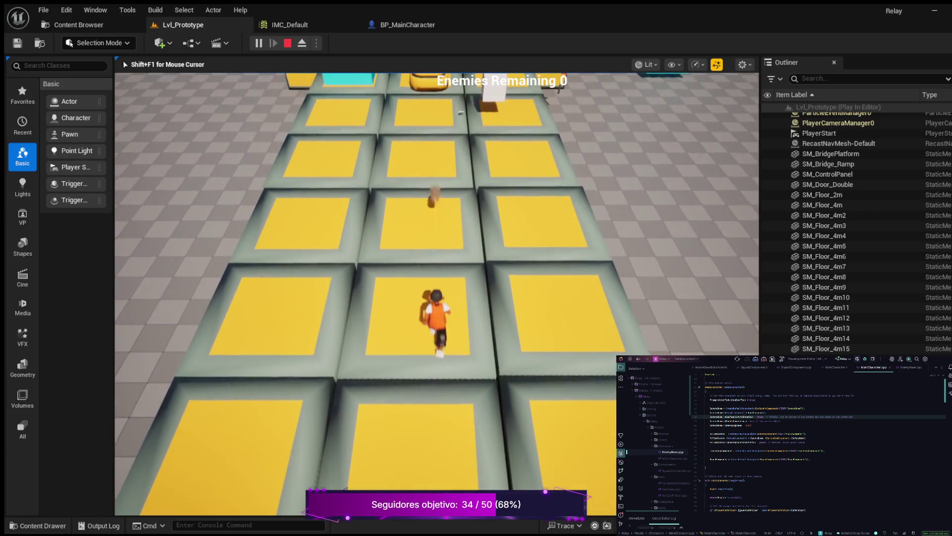
key(w)
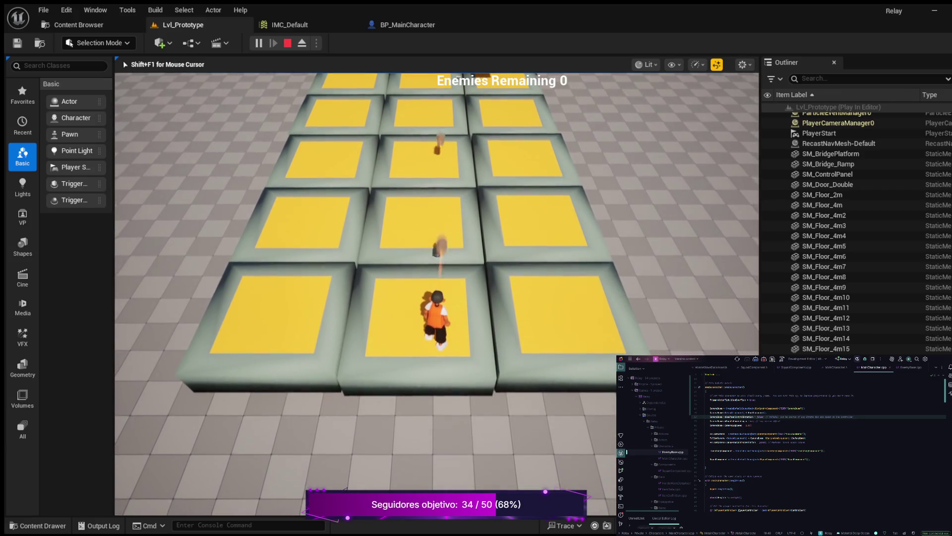
key(w)
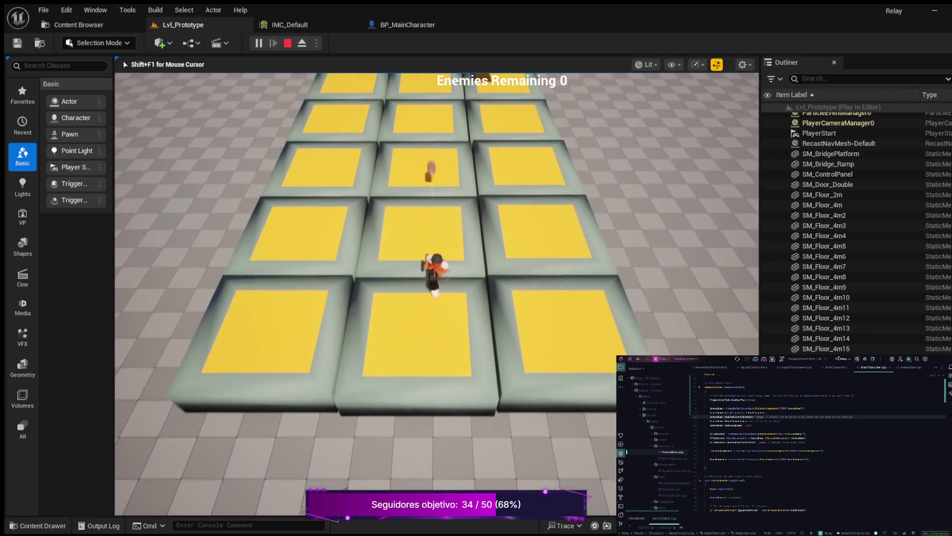
key(w)
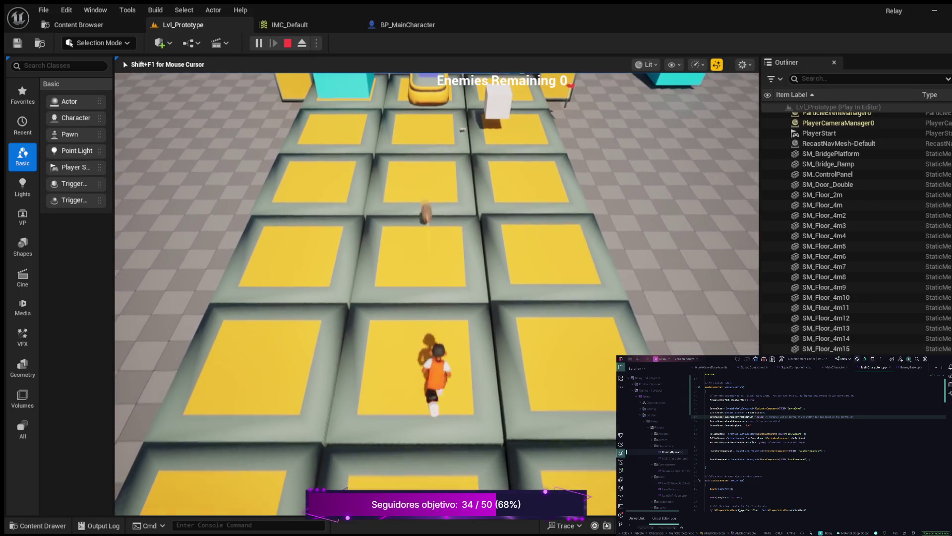
key(w)
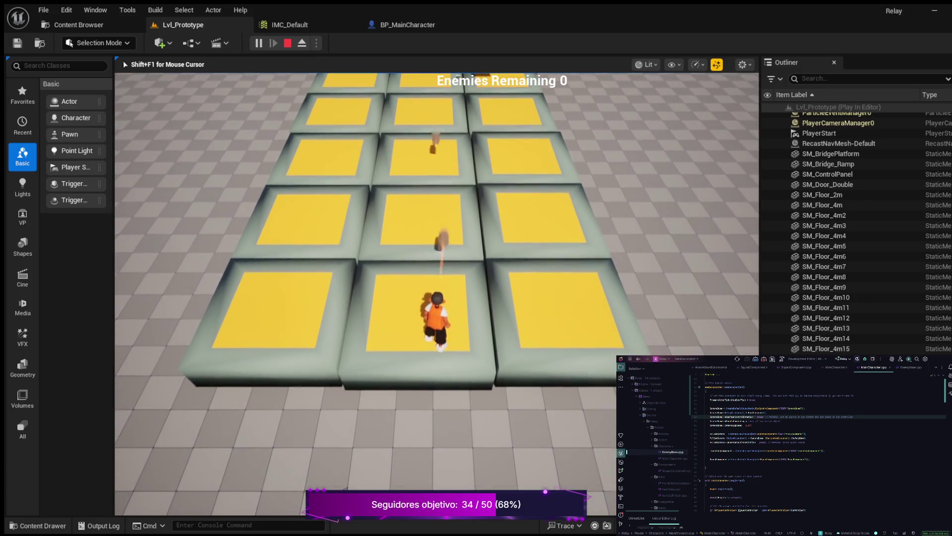
key(w)
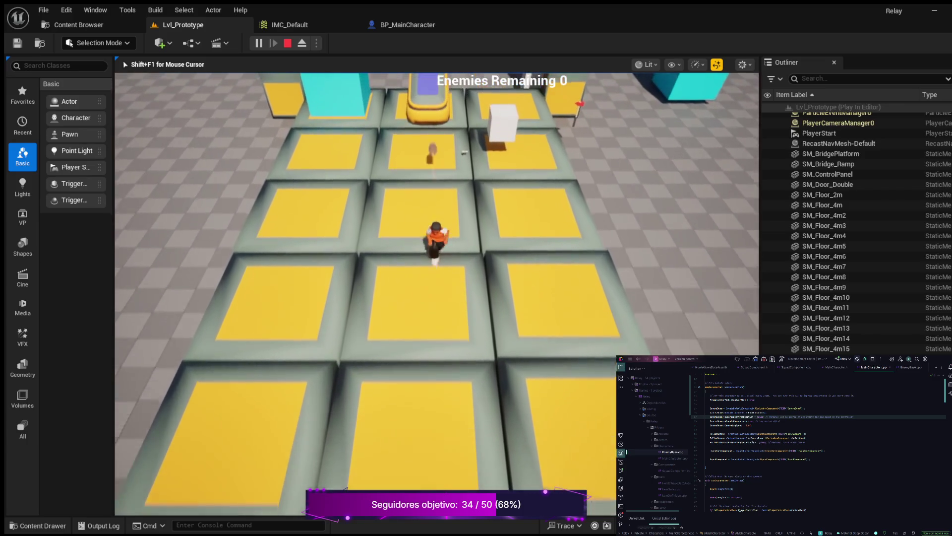
key(w)
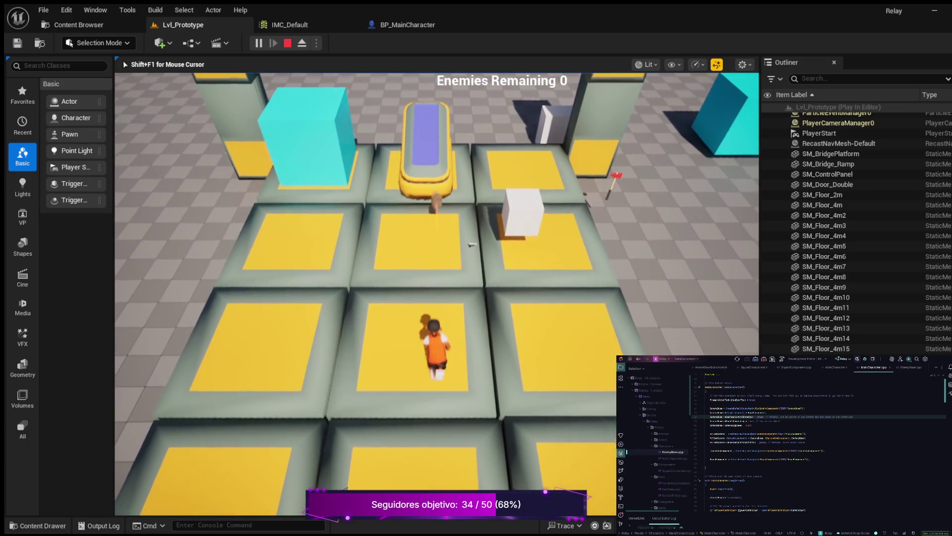
key(w)
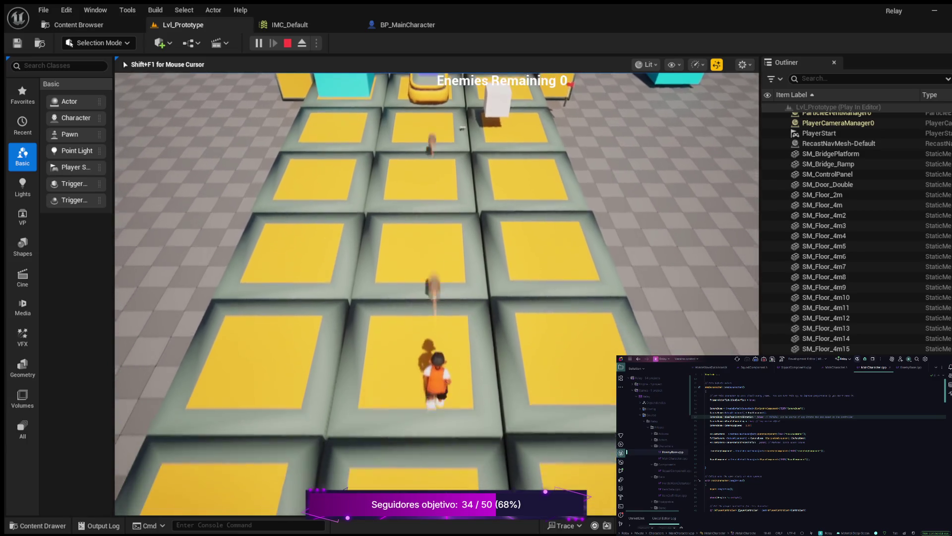
key(w)
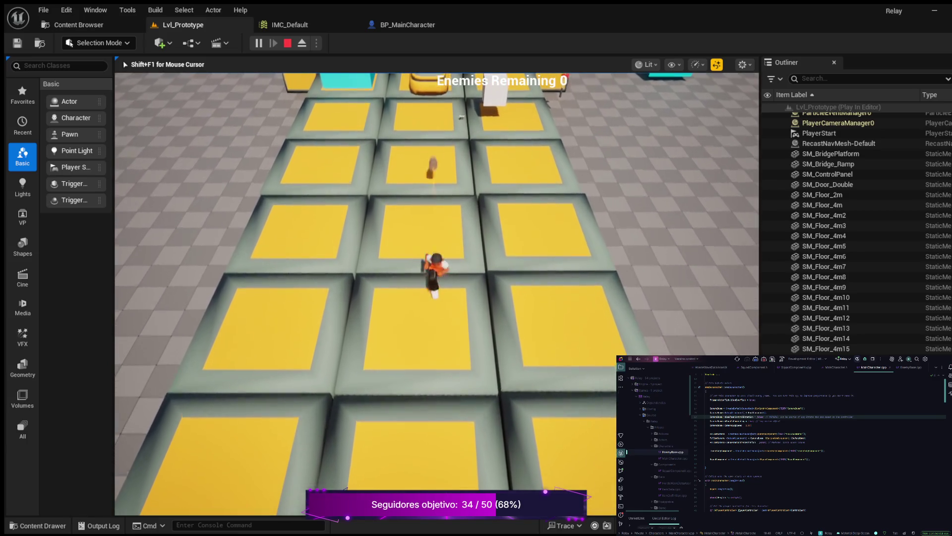
key(w)
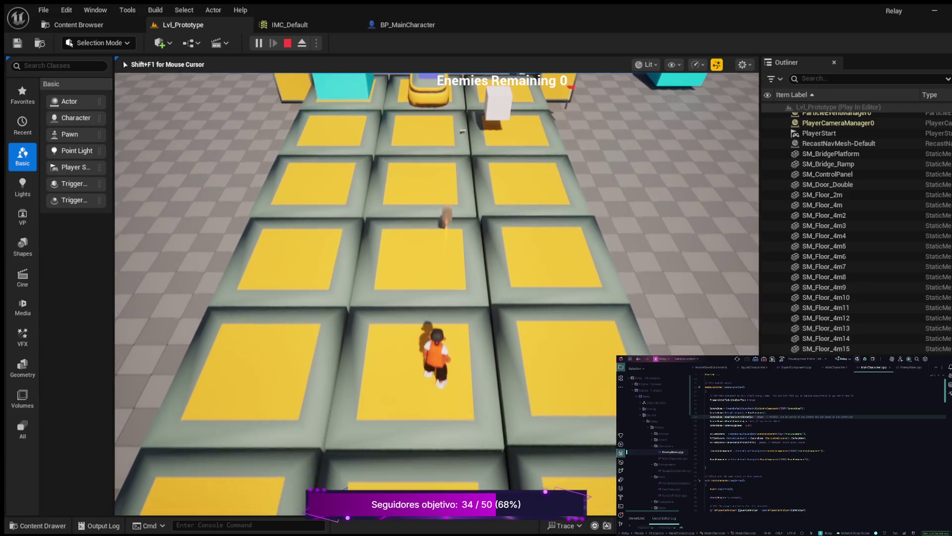
key(Escape)
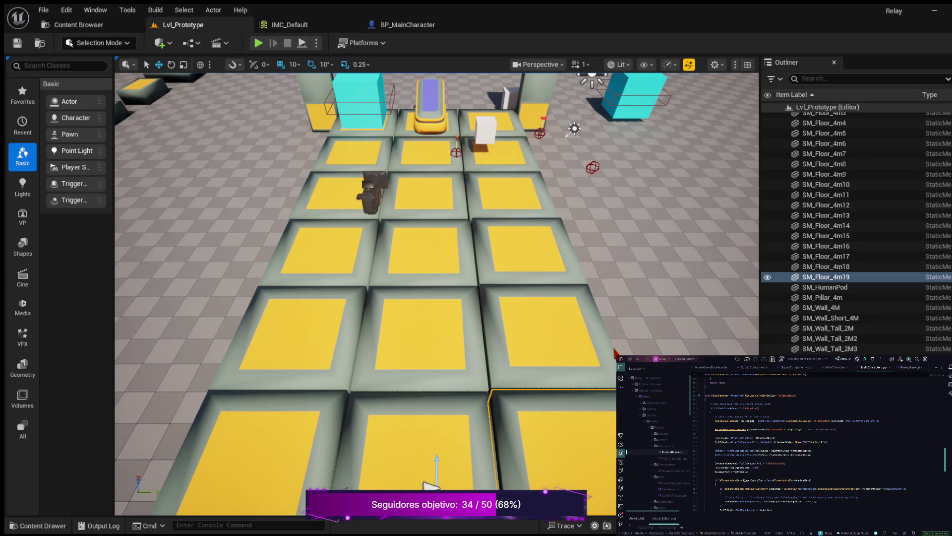
scroll(819, 441, up, 5)
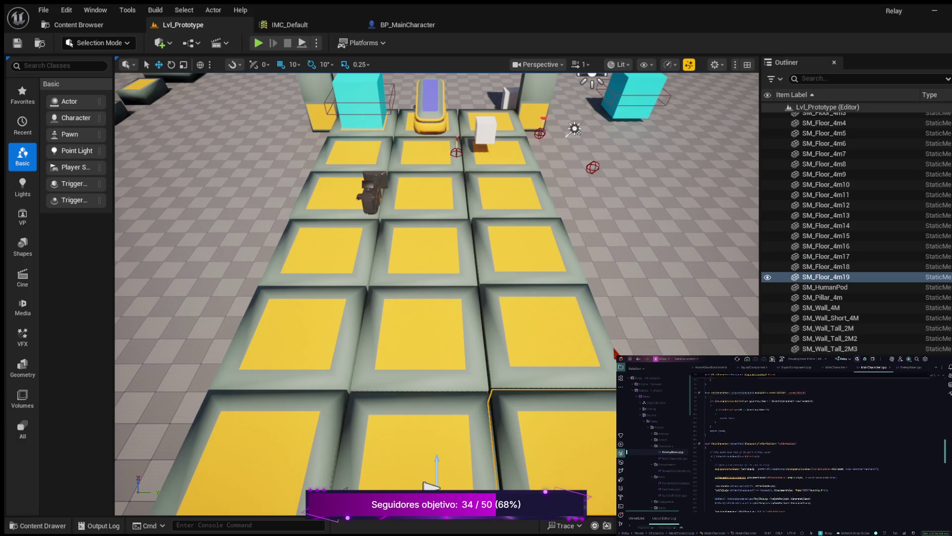
scroll(819, 441, up, 3)
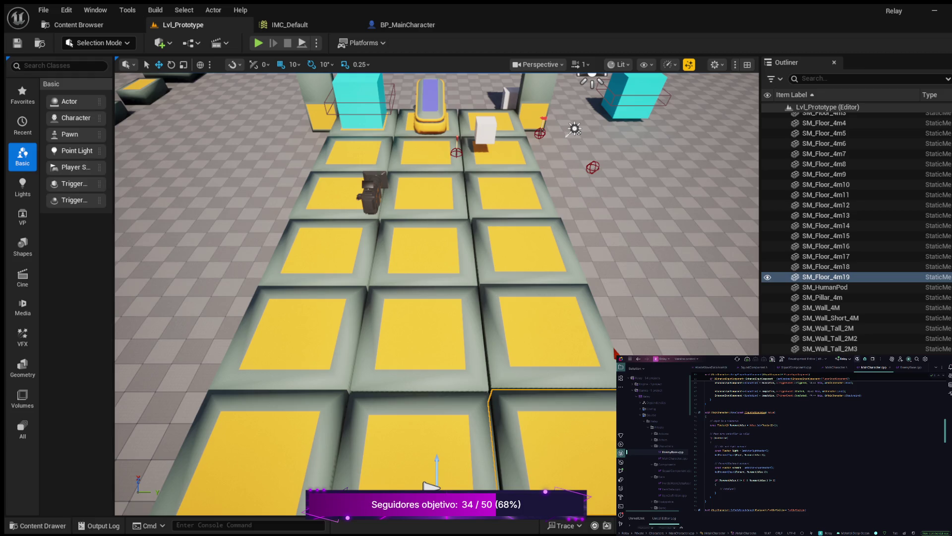
In the move function, add a line multiplying by RotationSpeed and begin AddOnScreenDebugMessage(-1, 0.f, FColor::…)
click(715, 484)
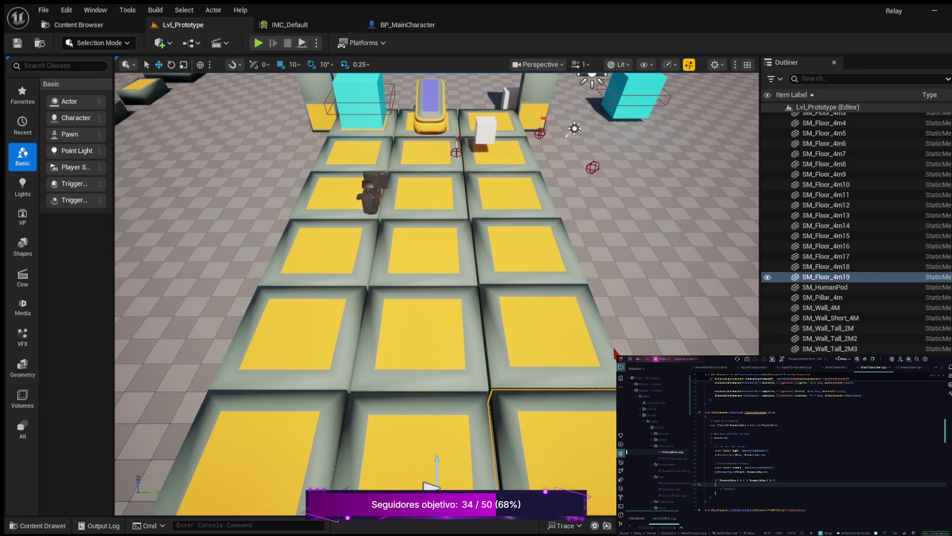
key(Return)
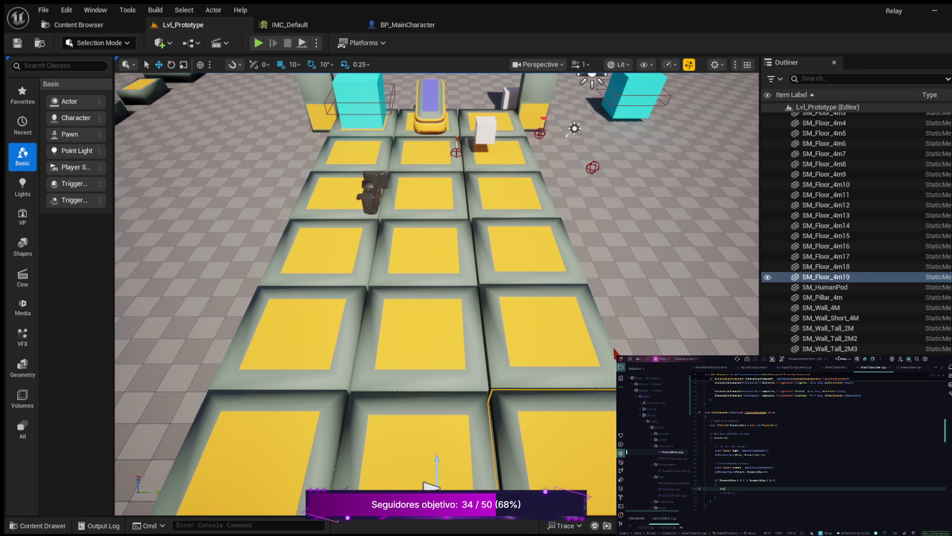
text(ale *=)
text(*RotationSpeed)
text((-1,)
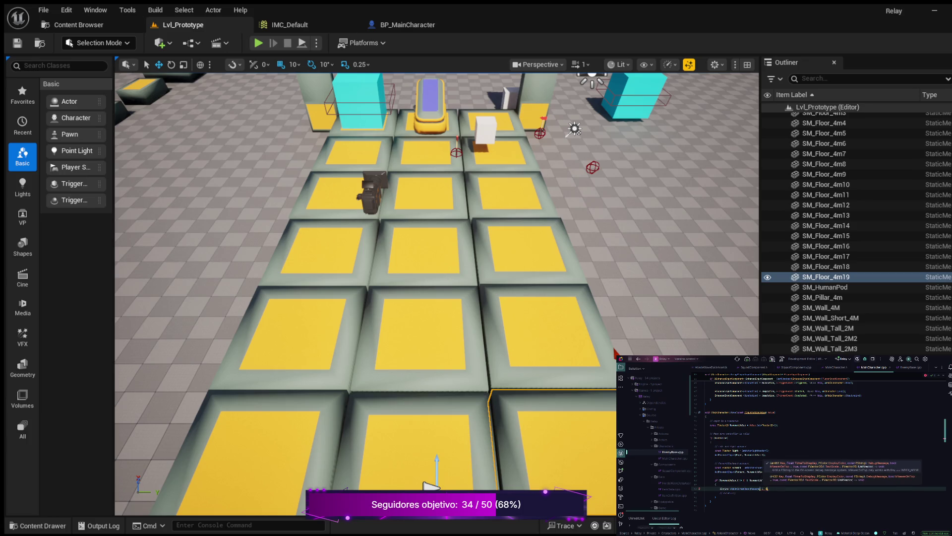
text(0)
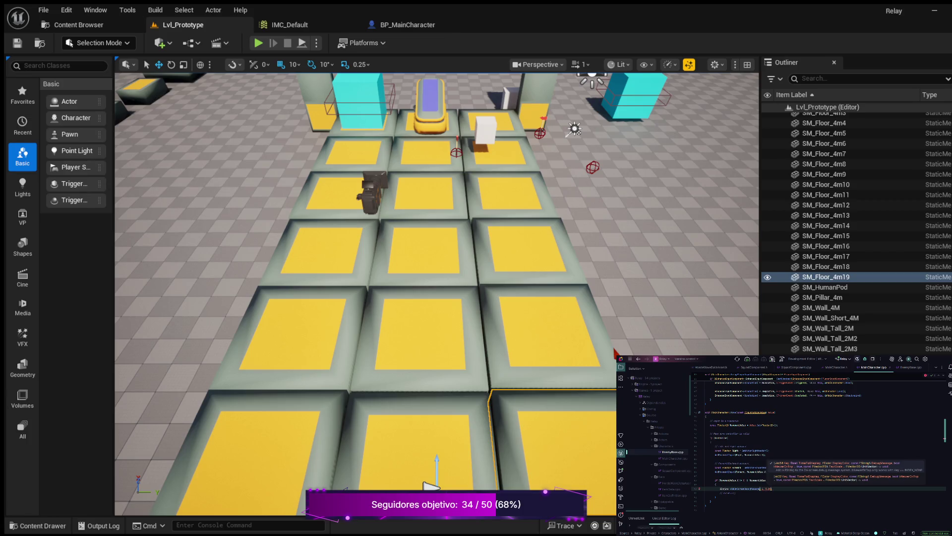
text(f)
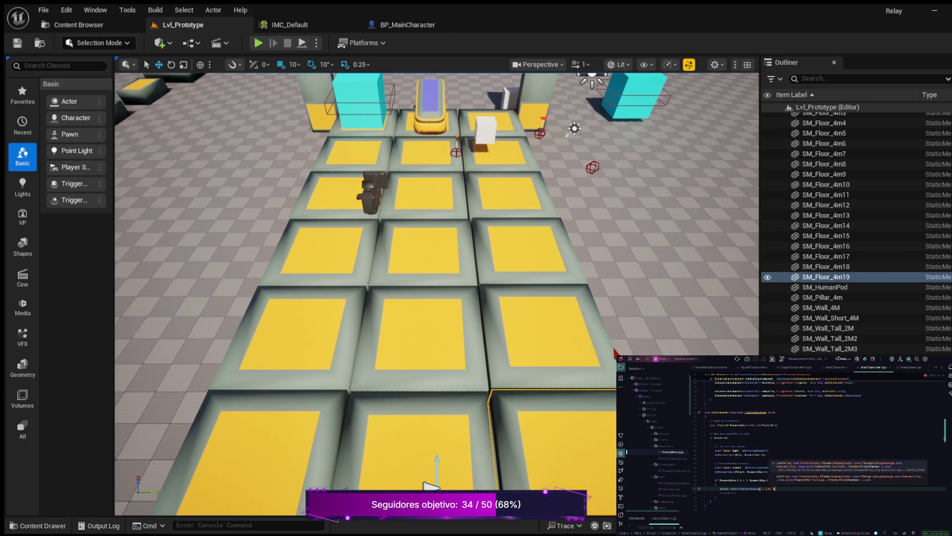
text(Fo)
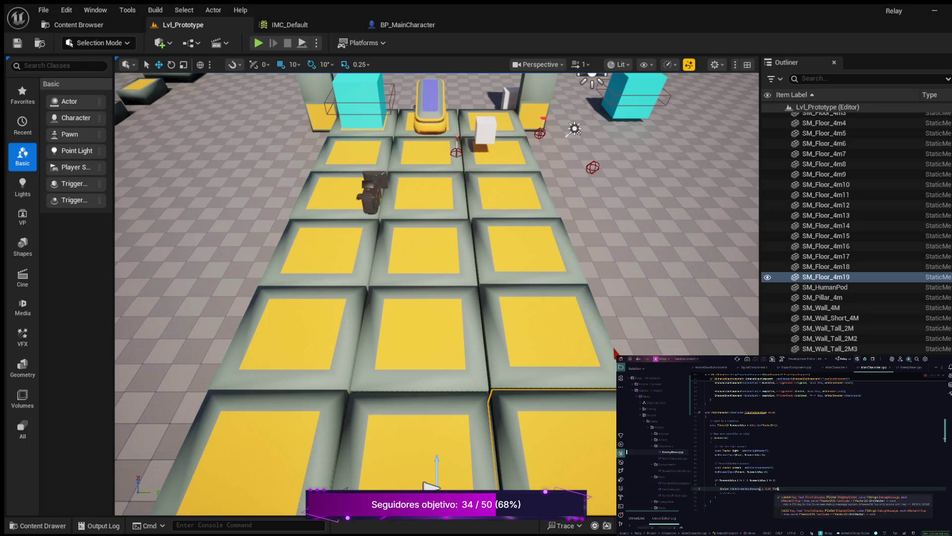
text(r:)
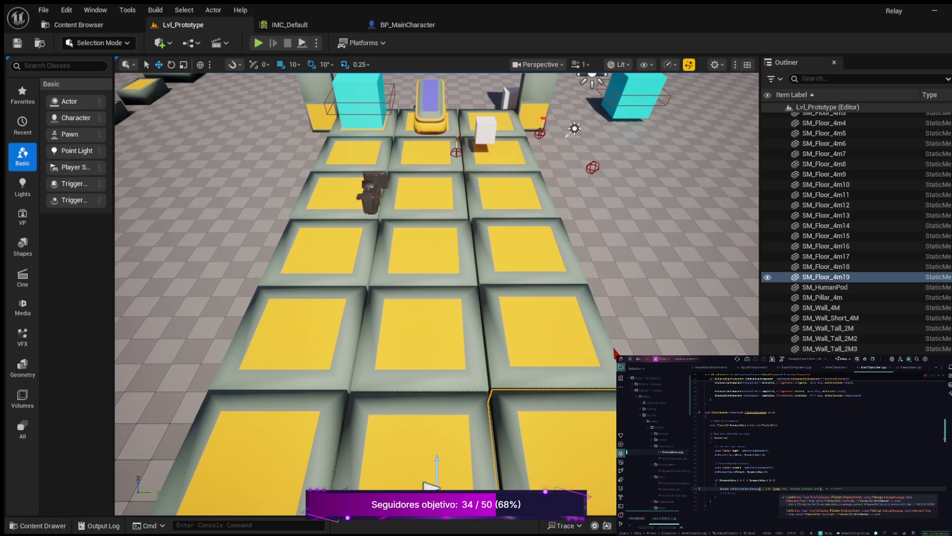
text(:)
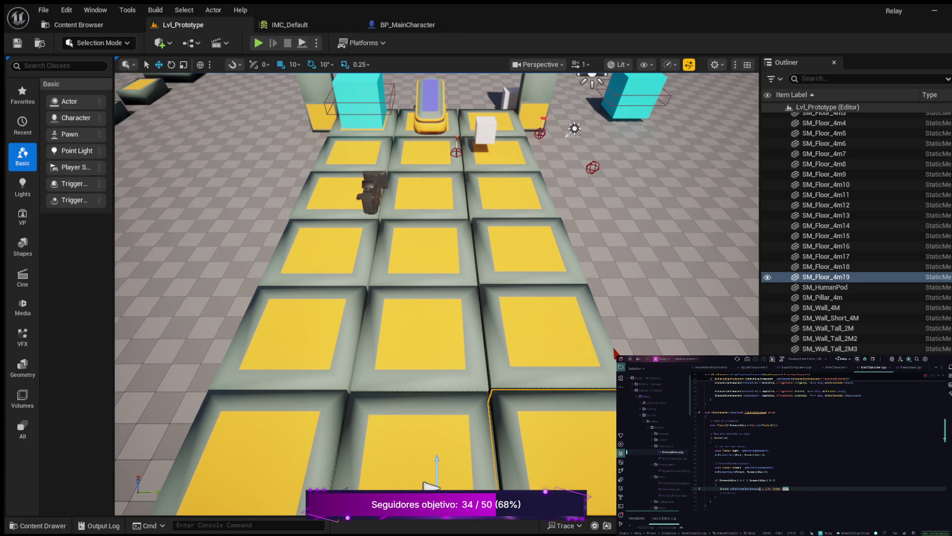
text(e)
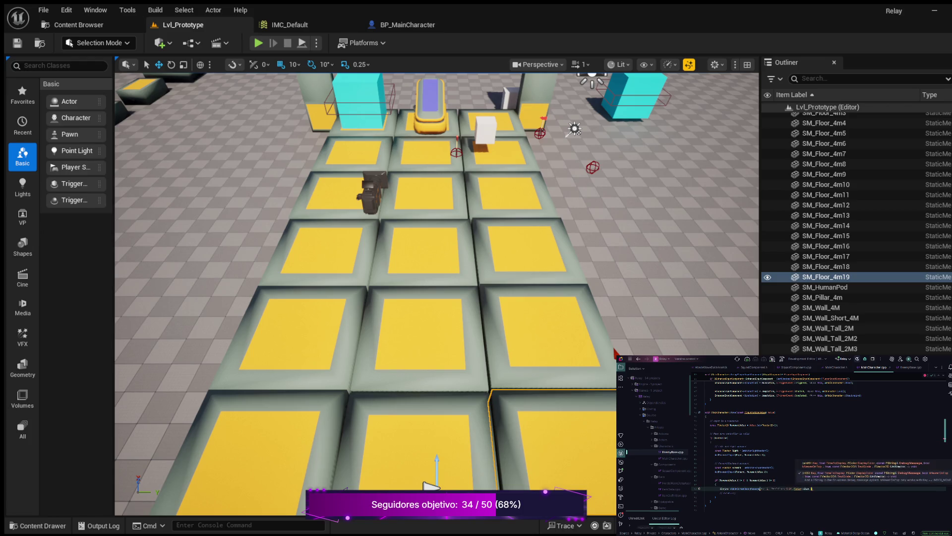
text(S)
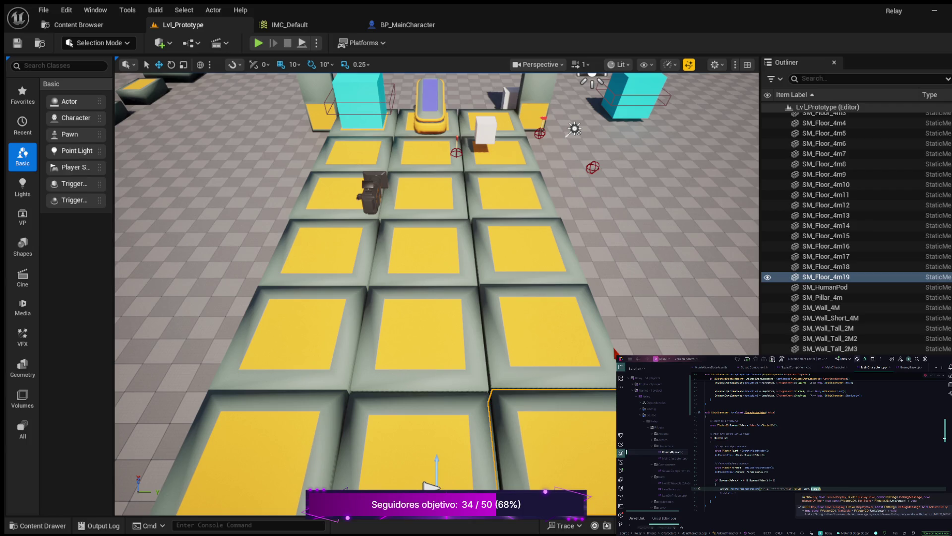
Complete the first debug message with an FString::Printf string labelled "X: %f"
key(Return)
text();)
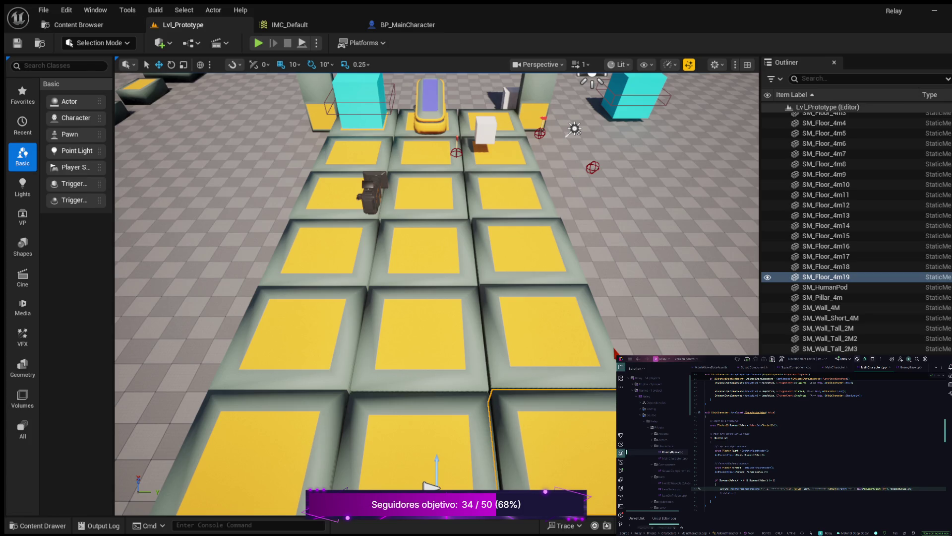
key(Left)
key(Left)
key(Left)
text(X:)
Duplicate that line and change it to print the Y movement value in FColor::Red
key(ctrl+d)
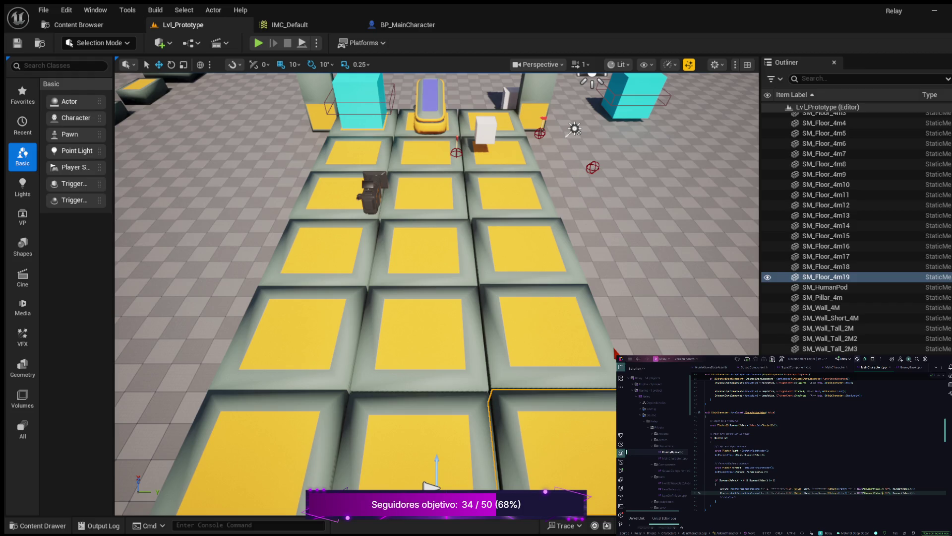
click(885, 493)
text(Y)
double_click(900, 492)
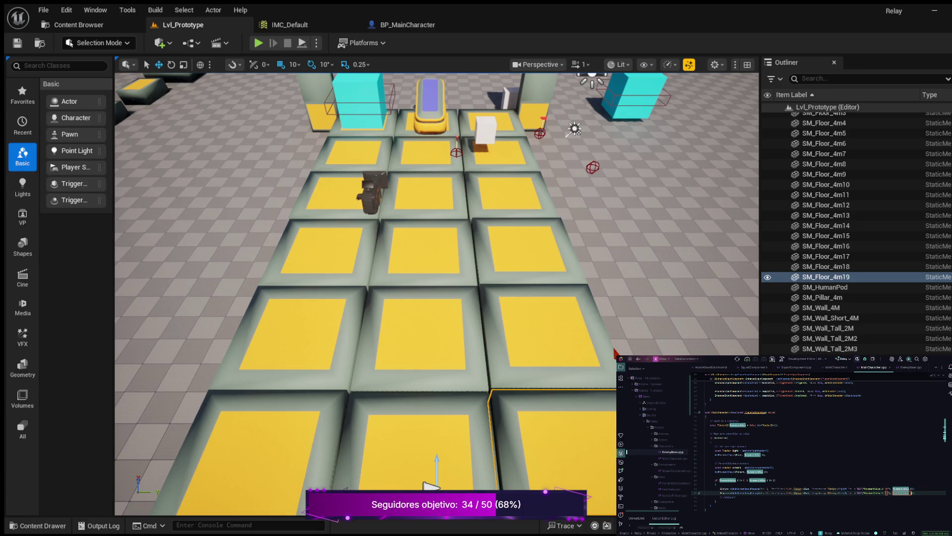
key(ctrl+v)
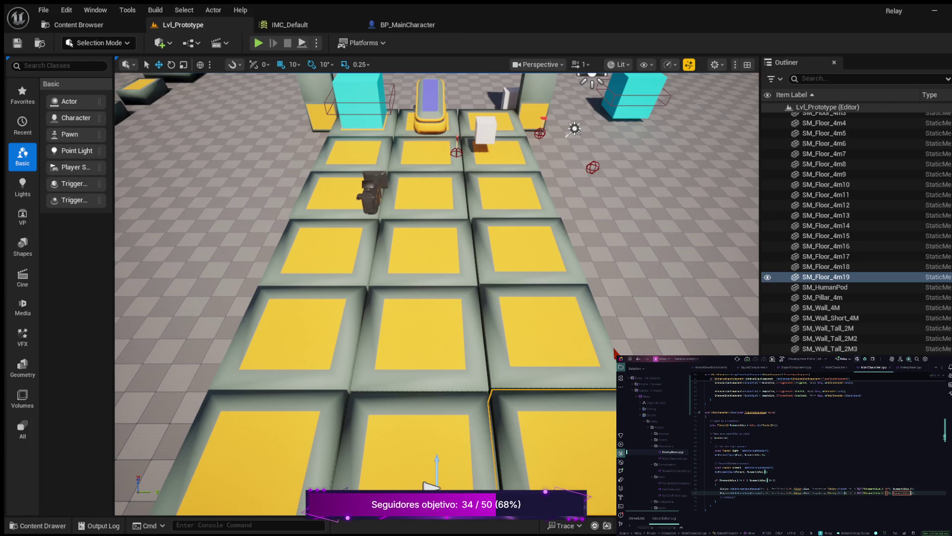
double_click(797, 492)
key(ctrl+v)
text(Red)
key(BackSpace)
key(BackSpace)
key(BackSpace)
Start play-testing Lvl_Prototype and launch the game from its main menu
click(258, 43)
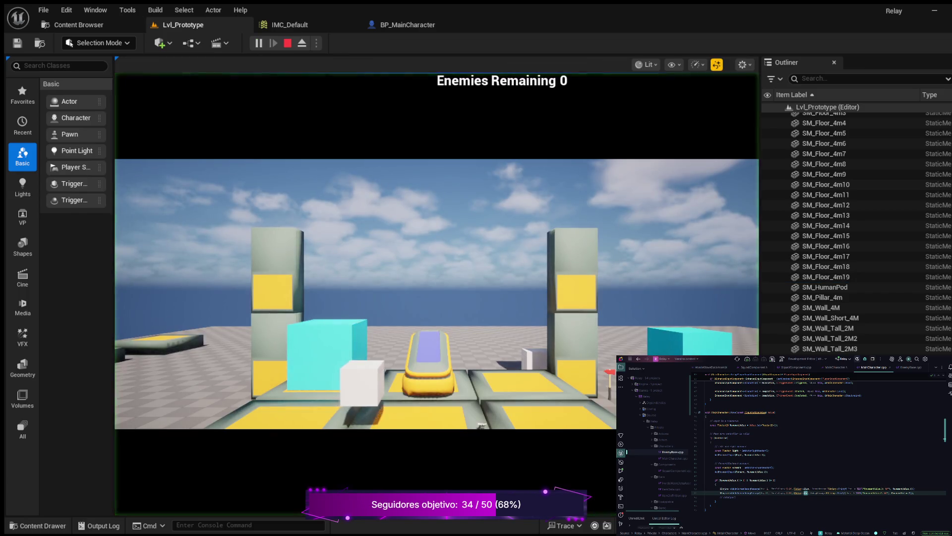
key(d)
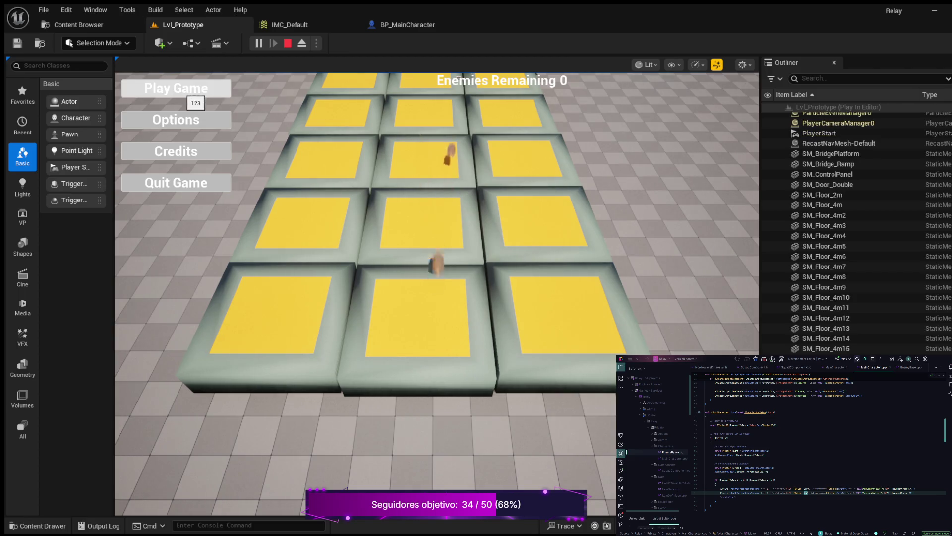
click(192, 97)
Move the character forward, back, left and right to watch the X/Y debug messages, then stop
key(w)
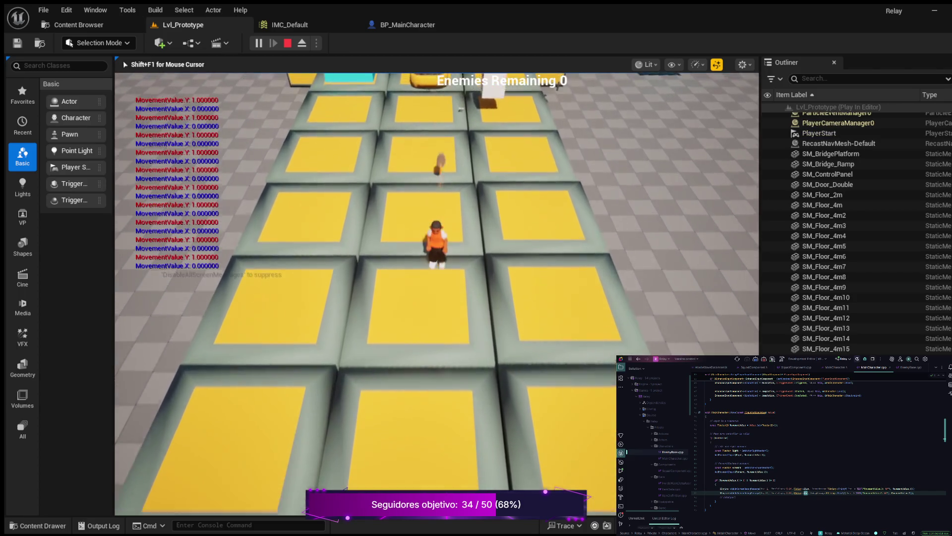
key(w)
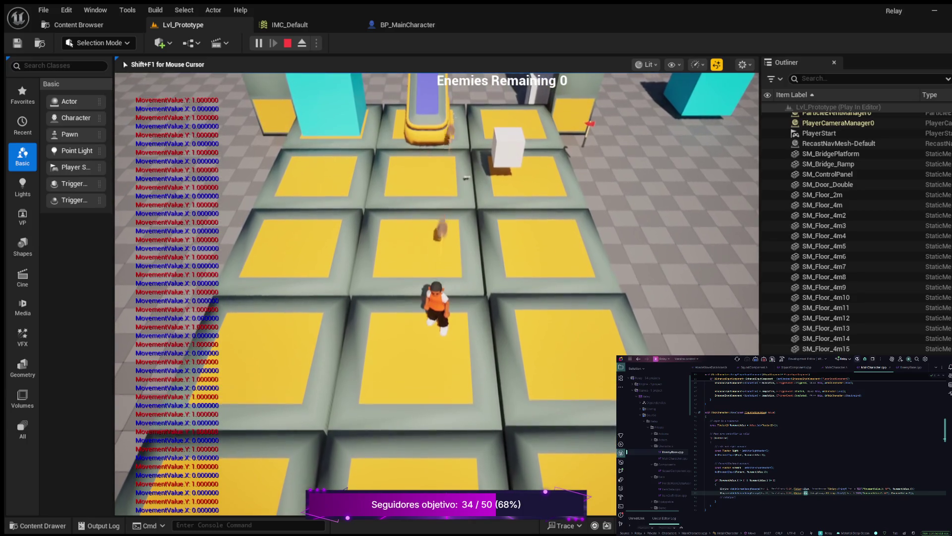
key(s)
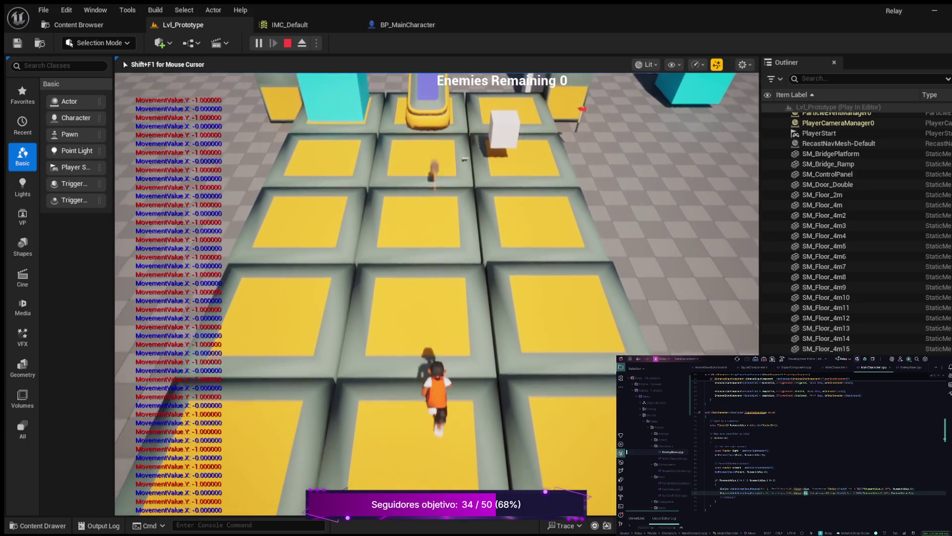
key(a)
key(d)
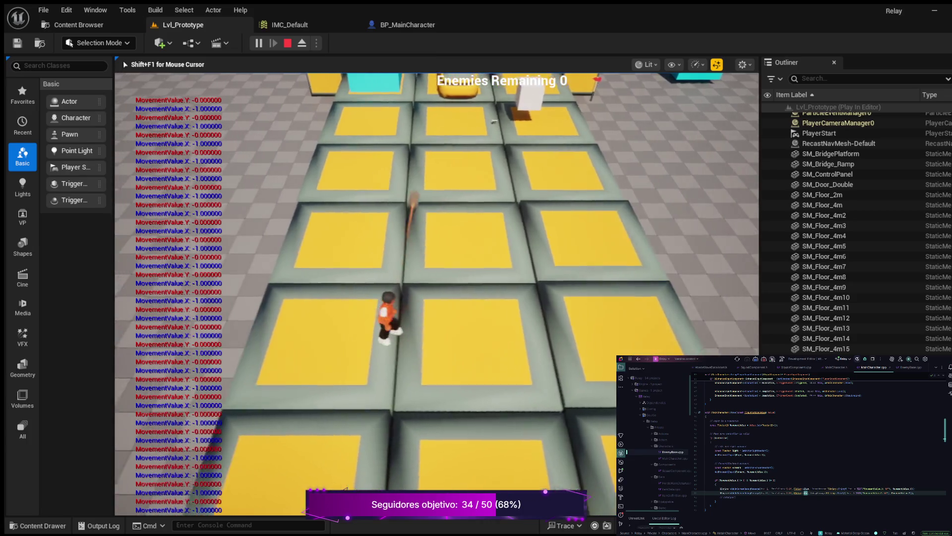
key(a)
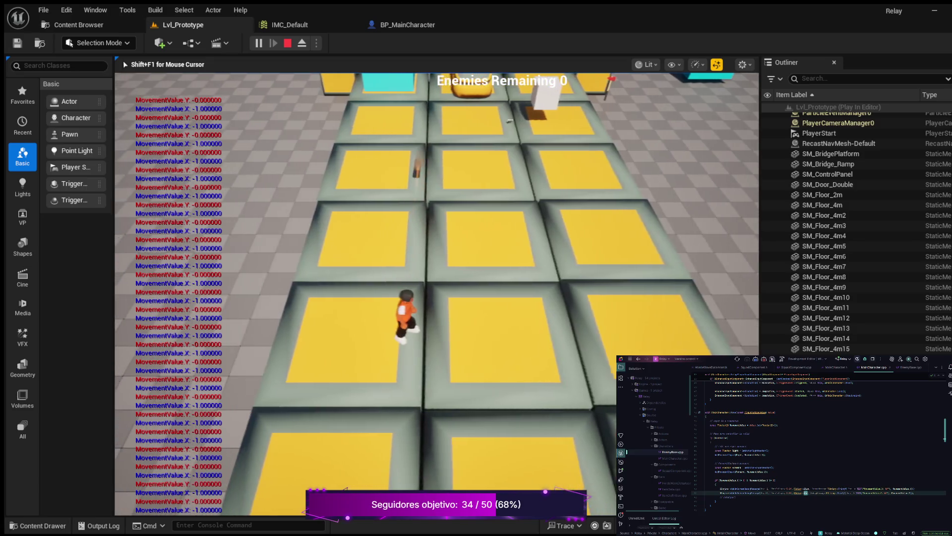
key(d)
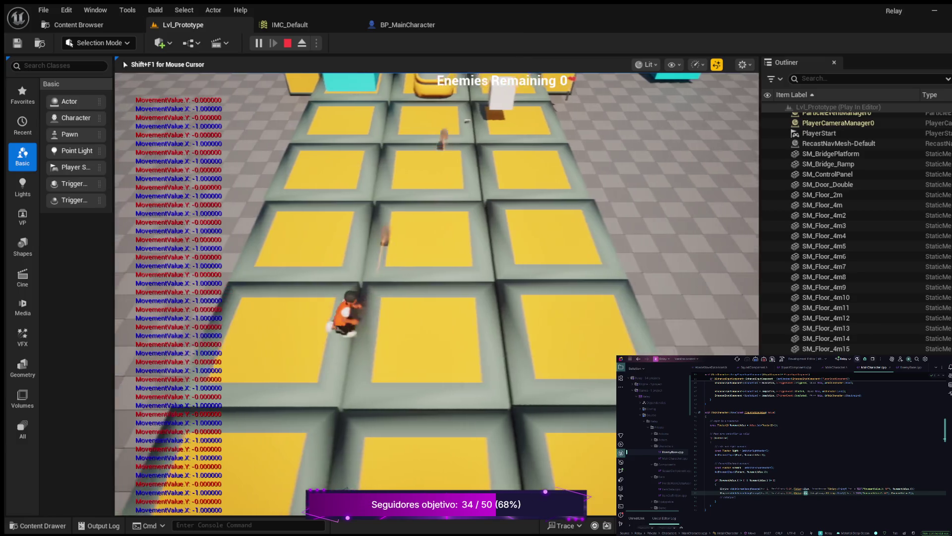
key(w)
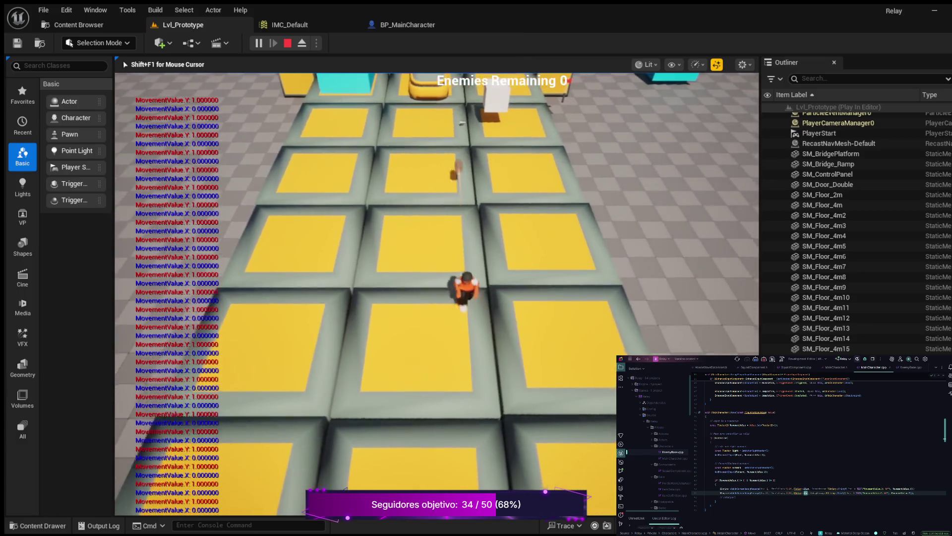
key(s)
key(w)
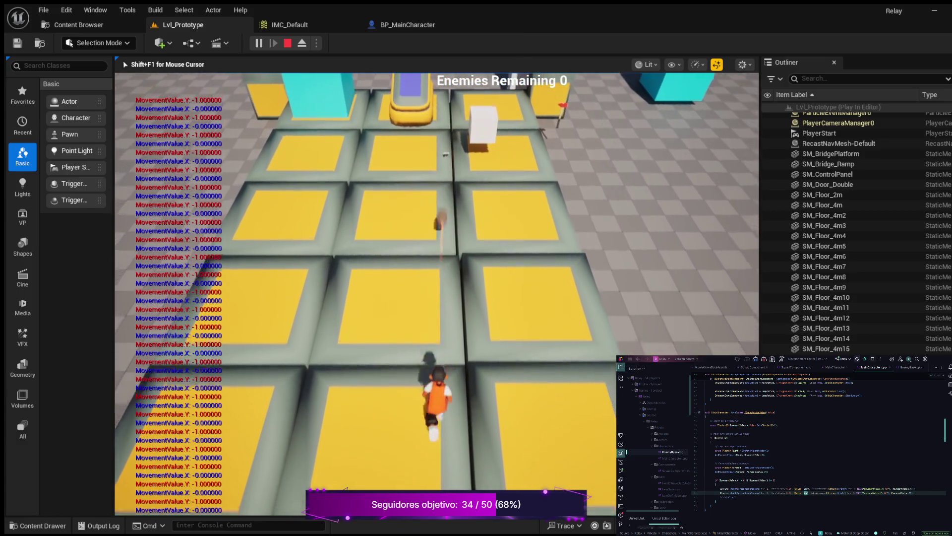
key(s)
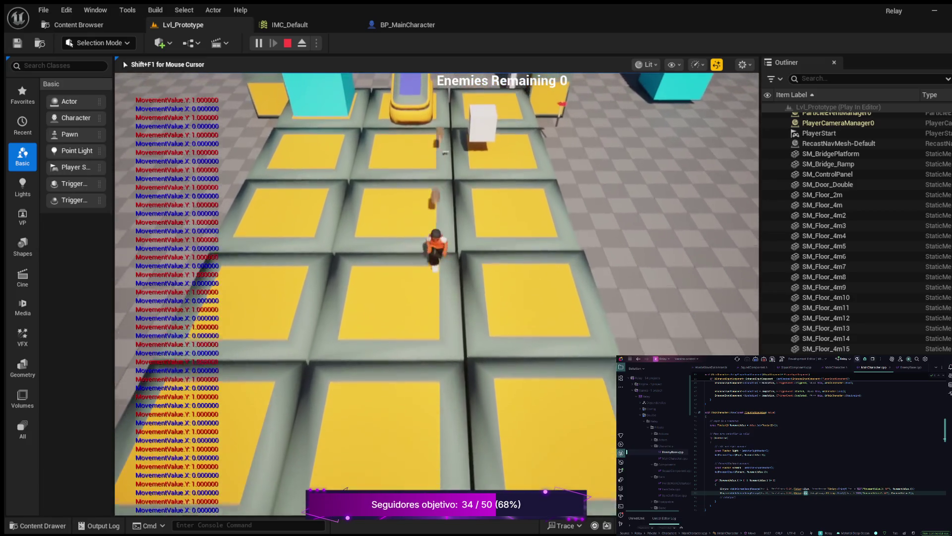
key(a)
key(w)
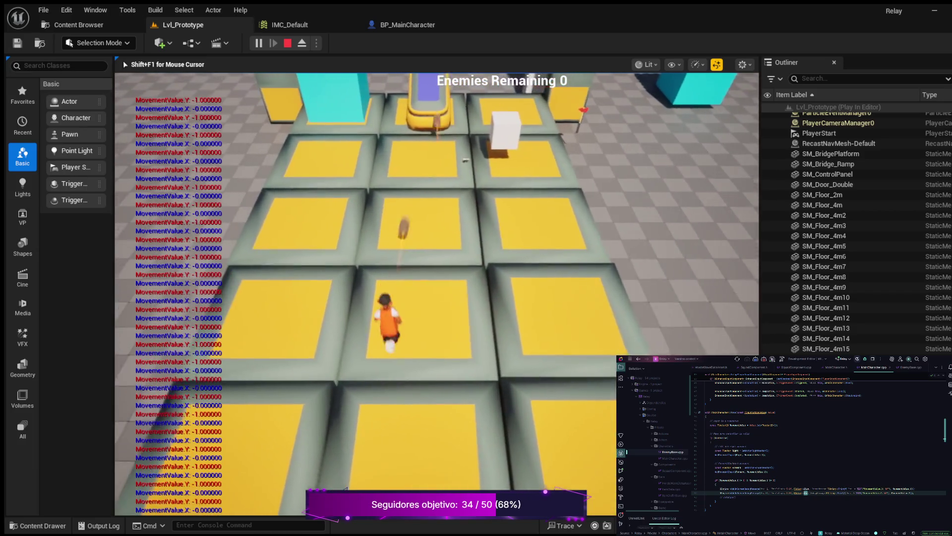
key(s)
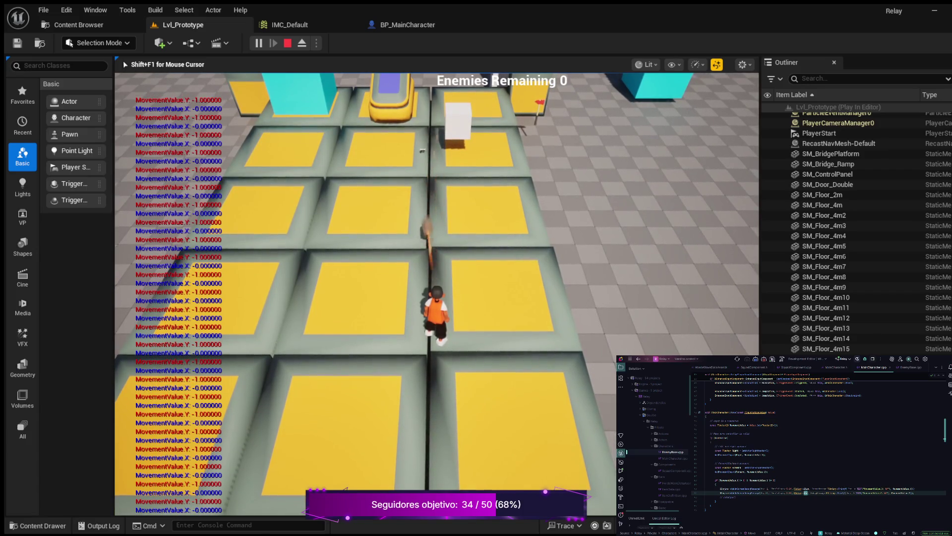
key(Escape)
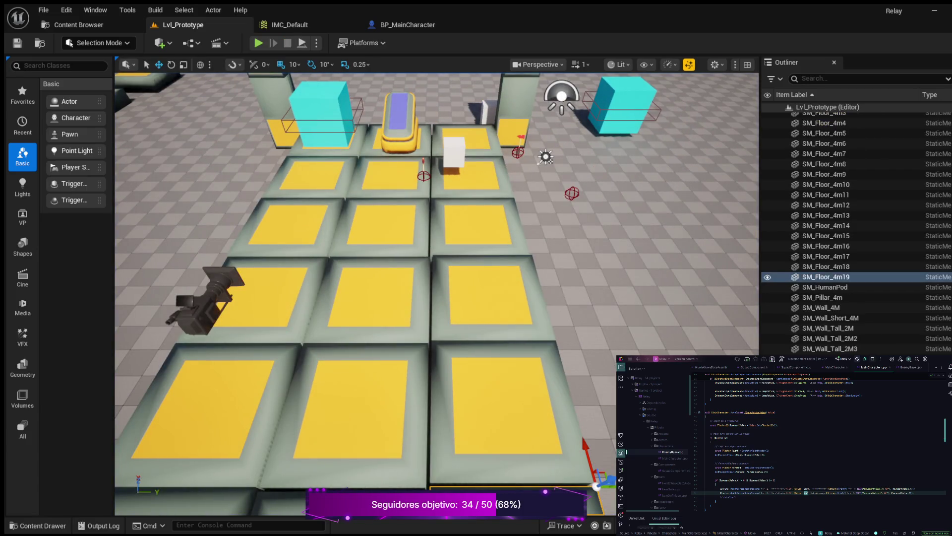